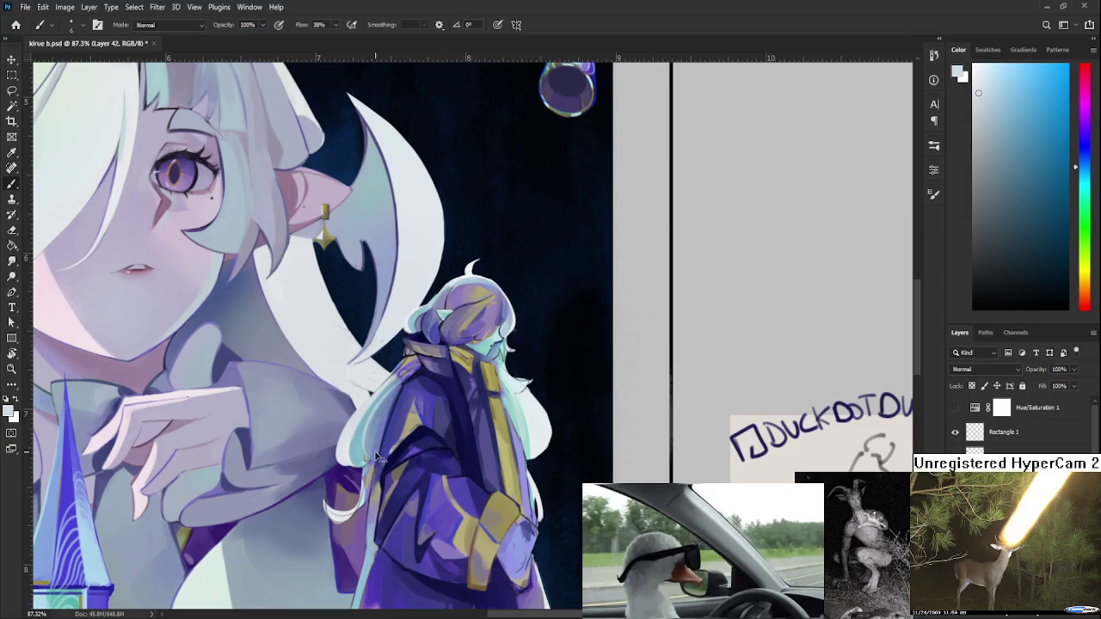
# Sample a lighter blue-purple from the figure's shoulder and paint a faint stroke on the hair strand.
pyautogui.keyDown('alt'); pyautogui.click(394, 396); pyautogui.keyUp('alt')
pyautogui.keyDown('alt'); pyautogui.click(383, 393); pyautogui.keyUp('alt')
pyautogui.keyDown('alt'); pyautogui.click(393, 400); pyautogui.keyUp('alt')
pyautogui.keyDown('alt'); pyautogui.click(393, 399); pyautogui.keyUp('alt')
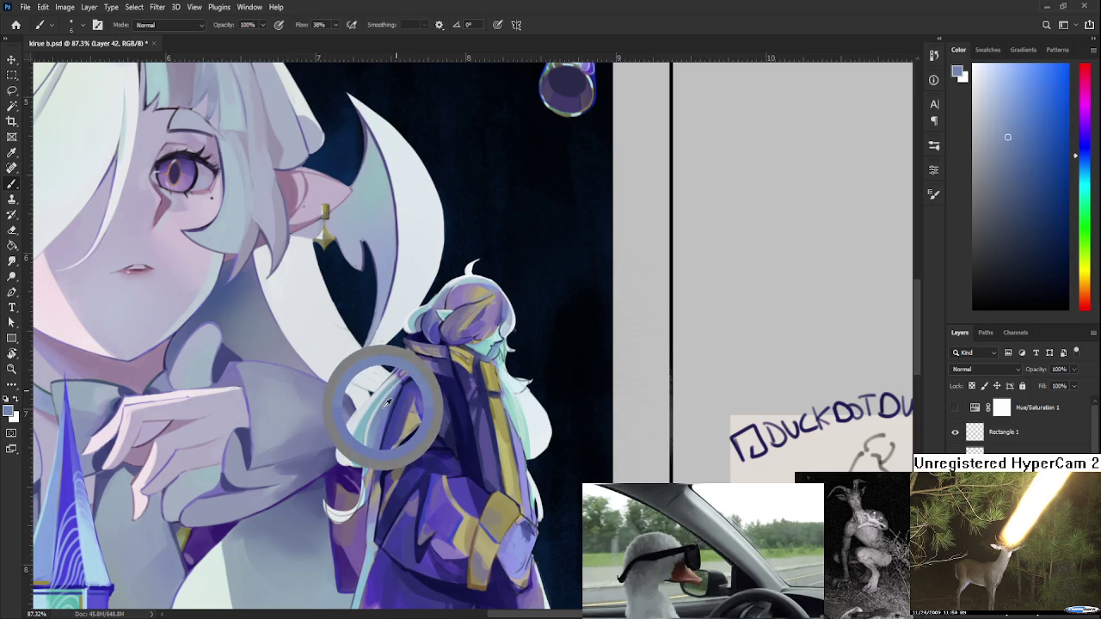
pyautogui.keyDown('alt'); pyautogui.click(393, 398); pyautogui.keyUp('alt')
pyautogui.keyDown('alt'); pyautogui.click(391, 398); pyautogui.keyUp('alt')
pyautogui.keyDown('alt'); pyautogui.click(391, 397); pyautogui.keyUp('alt')
pyautogui.keyDown('alt'); pyautogui.click(389, 387); pyautogui.keyUp('alt')
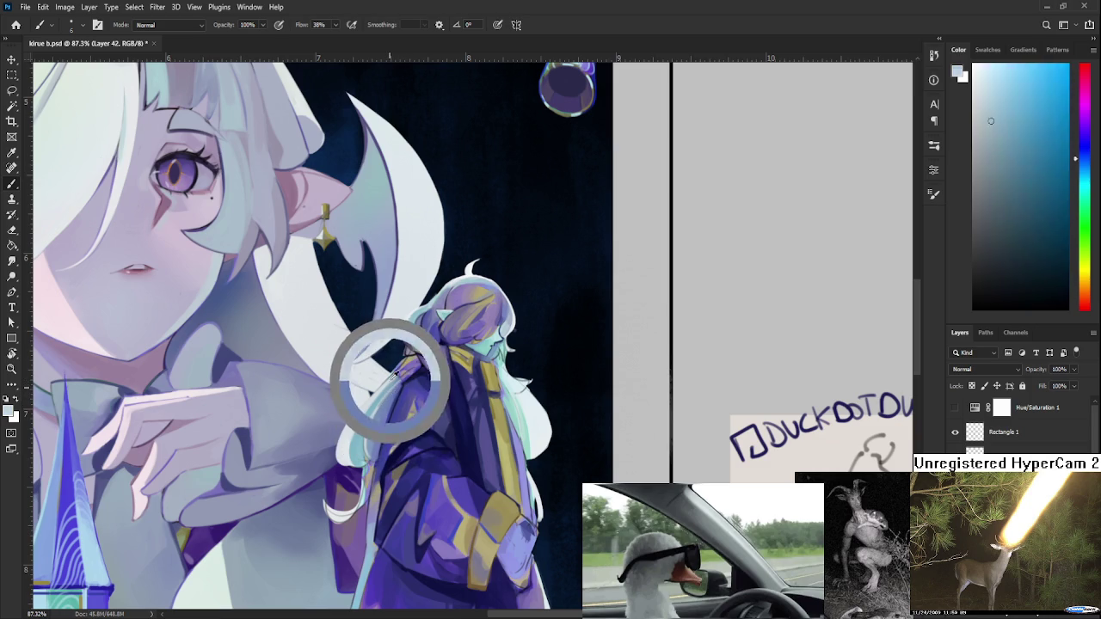
pyautogui.keyDown('alt'); pyautogui.click(388, 387); pyautogui.keyUp('alt')
pyautogui.keyDown('alt'); pyautogui.click(391, 385); pyautogui.keyUp('alt')
pyautogui.keyDown('alt'); pyautogui.click(381, 370); pyautogui.keyUp('alt')
pyautogui.moveTo(357, 428); pyautogui.dragTo(354, 461)
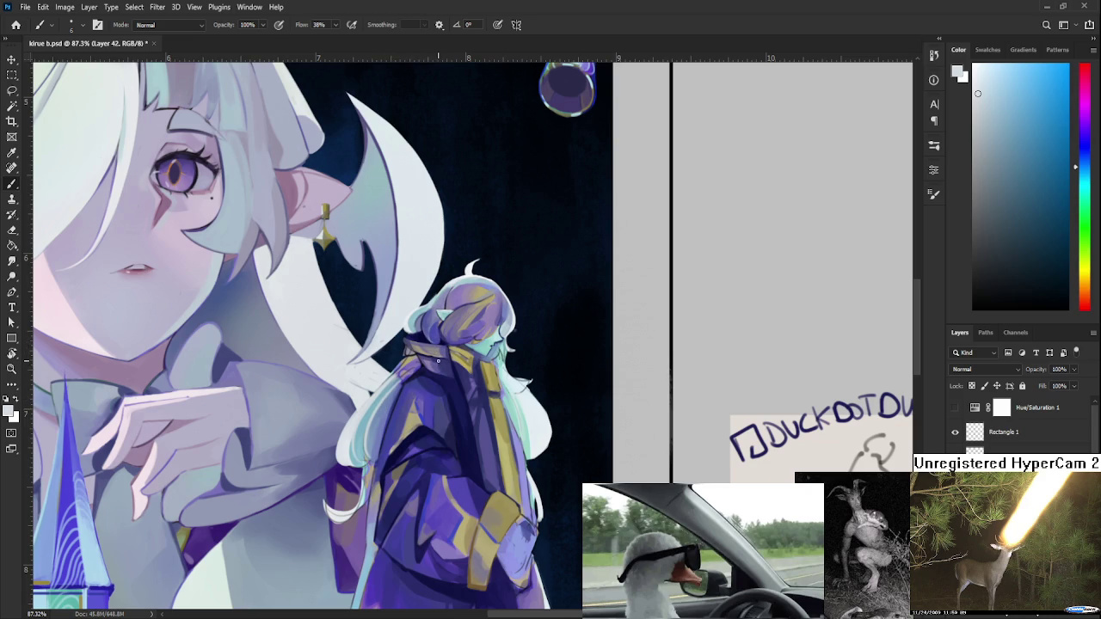
# Sample light cyan, near-white and light blue tones from the pale hair and cloak edge.
pyautogui.moveTo(424, 358); pyautogui.dragTo(399, 371)
pyautogui.keyDown('alt'); pyautogui.click(344, 404); pyautogui.keyUp('alt')
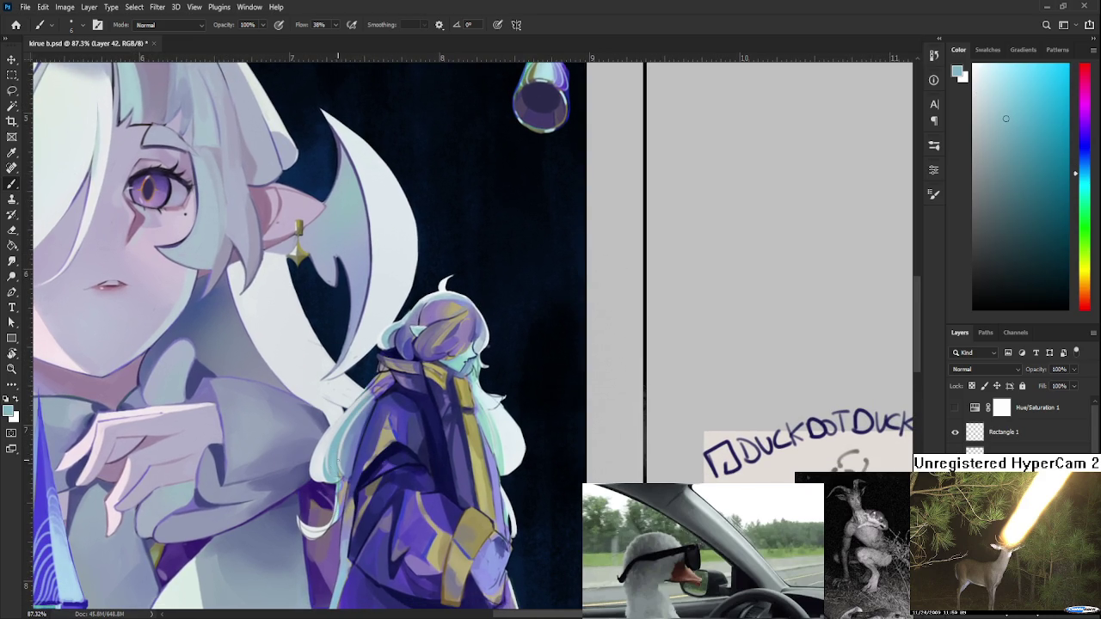
pyautogui.keyDown('alt'); pyautogui.click(340, 452); pyautogui.keyUp('alt')
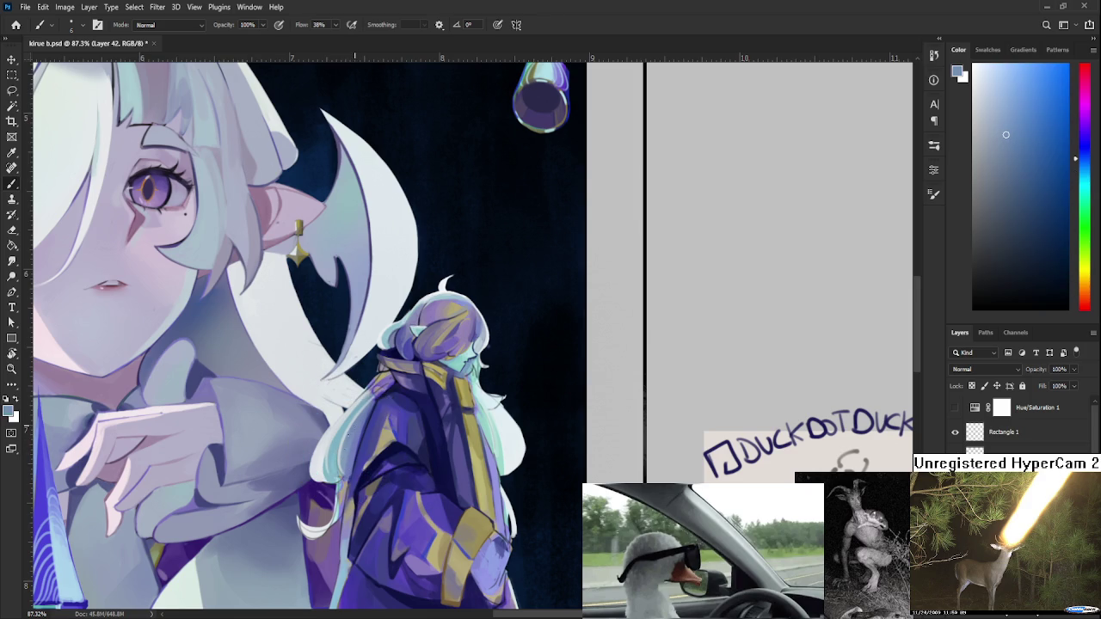
pyautogui.keyDown('alt'); pyautogui.click(359, 443); pyautogui.keyUp('alt')
pyautogui.moveTo(360, 442); pyautogui.dragTo(372, 426)
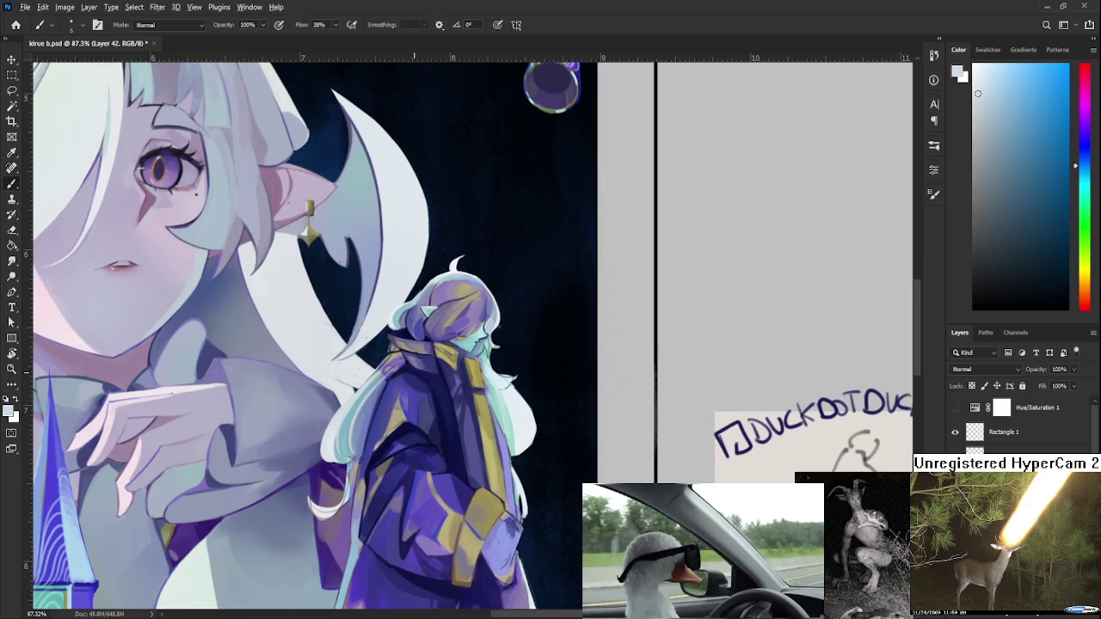
pyautogui.keyDown('alt'); pyautogui.click(397, 382); pyautogui.keyUp('alt')
pyautogui.keyDown('alt'); pyautogui.click(384, 381); pyautogui.keyUp('alt')
pyautogui.keyDown('alt'); pyautogui.click(356, 382); pyautogui.keyUp('alt')
pyautogui.keyDown('alt'); pyautogui.click(344, 393); pyautogui.keyUp('alt')
pyautogui.keyDown('alt'); pyautogui.click(356, 386); pyautogui.keyUp('alt')
pyautogui.moveTo(401, 385); pyautogui.dragTo(371, 409)
# Sample cloak and light-blue tones, then brighten the hair edge with light highlight strokes.
pyautogui.keyDown('alt'); pyautogui.click(387, 384); pyautogui.keyUp('alt')
pyautogui.keyDown('alt'); pyautogui.click(351, 416); pyautogui.keyUp('alt')
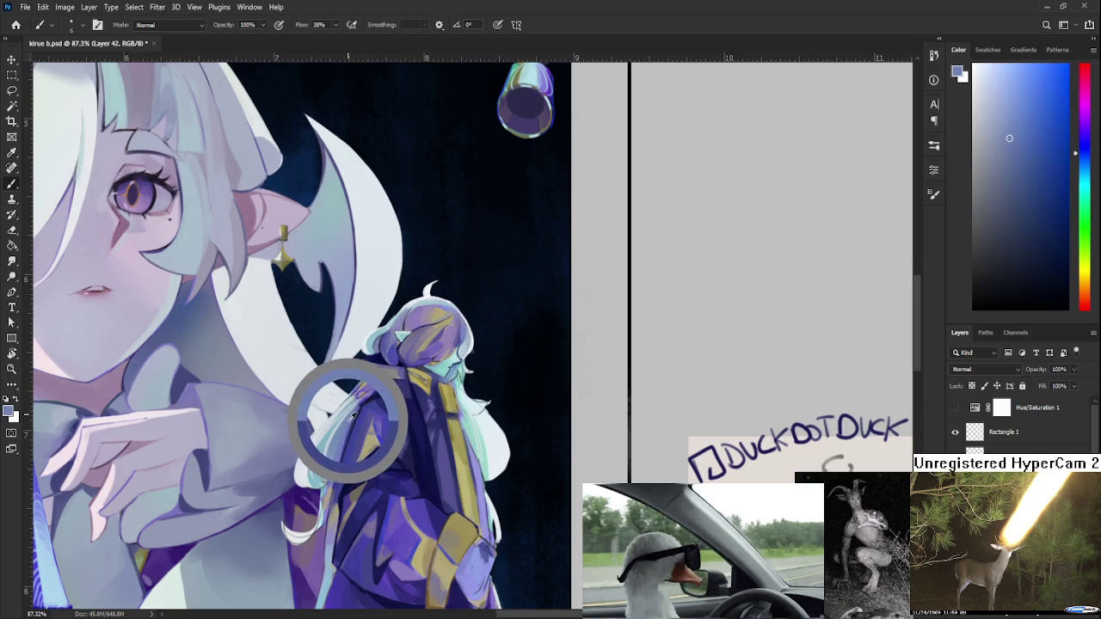
pyautogui.keyDown('alt'); pyautogui.click(352, 417); pyautogui.keyUp('alt')
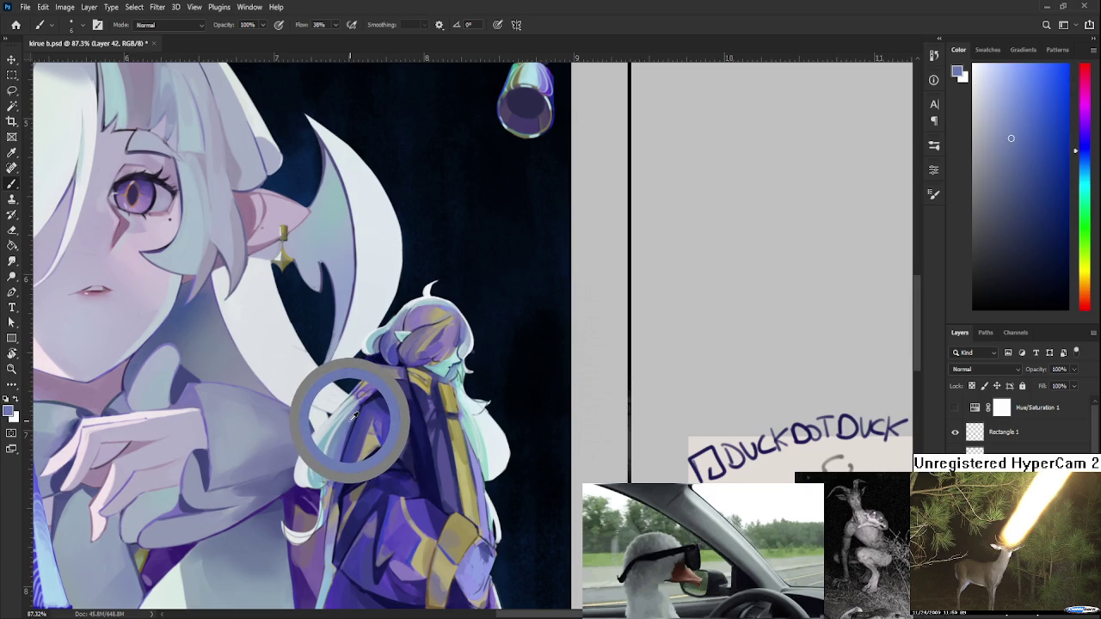
pyautogui.keyDown('alt'); pyautogui.click(353, 415); pyautogui.keyUp('alt')
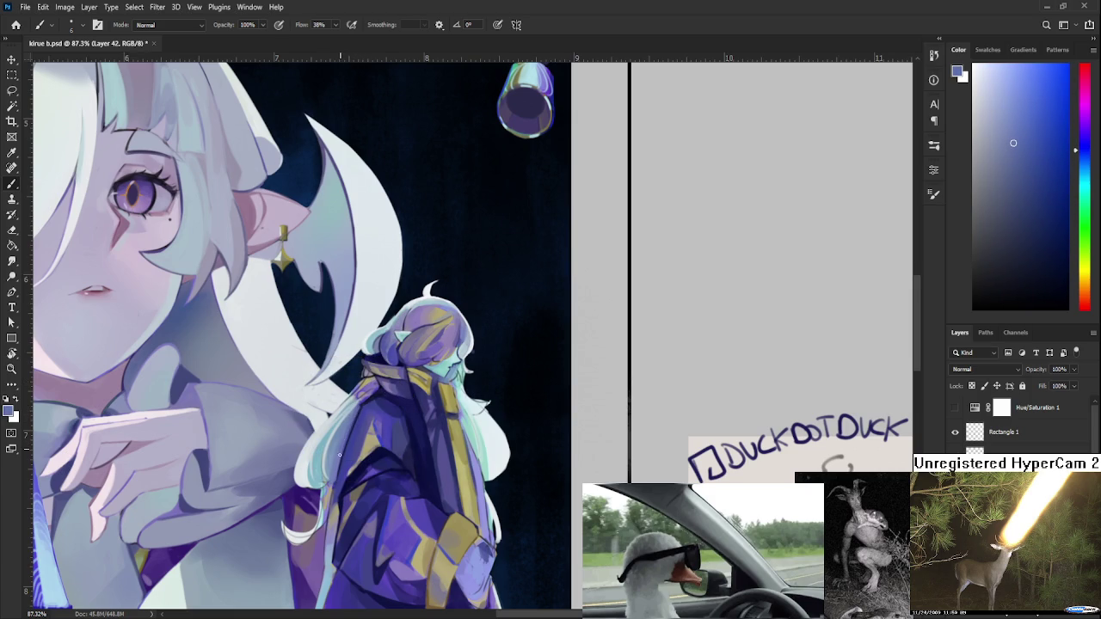
pyautogui.keyDown('alt'); pyautogui.click(353, 416); pyautogui.keyUp('alt')
pyautogui.keyDown('alt'); pyautogui.click(344, 405); pyautogui.keyUp('alt')
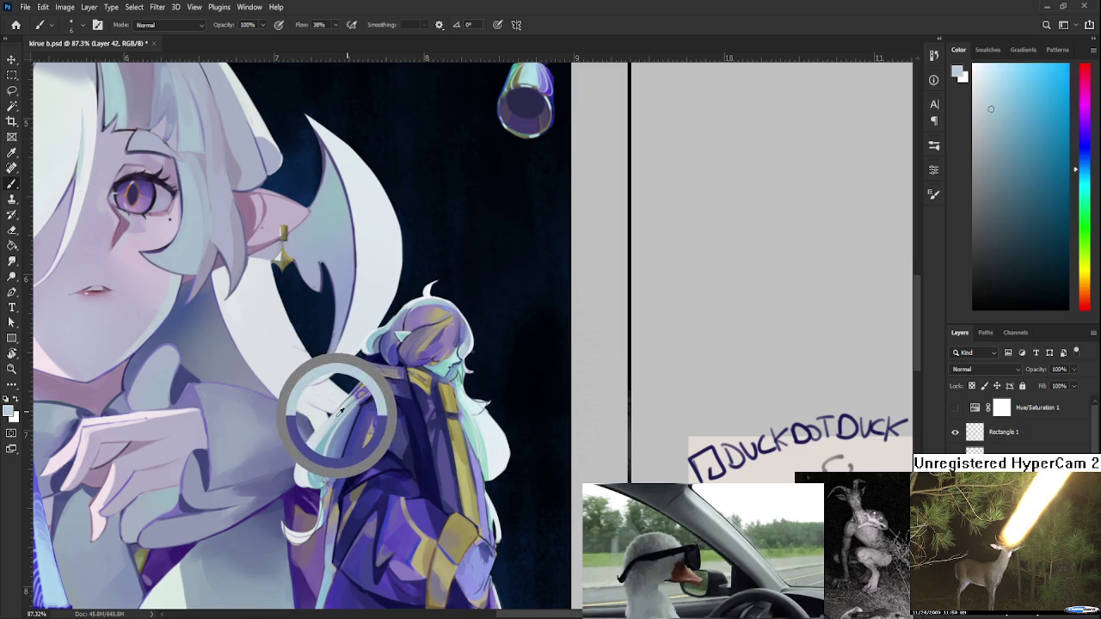
pyautogui.moveTo(361, 400); pyautogui.dragTo(368, 395)
pyautogui.keyDown('alt'); pyautogui.click(341, 416); pyautogui.keyUp('alt')
pyautogui.moveTo(364, 397); pyautogui.dragTo(358, 401)
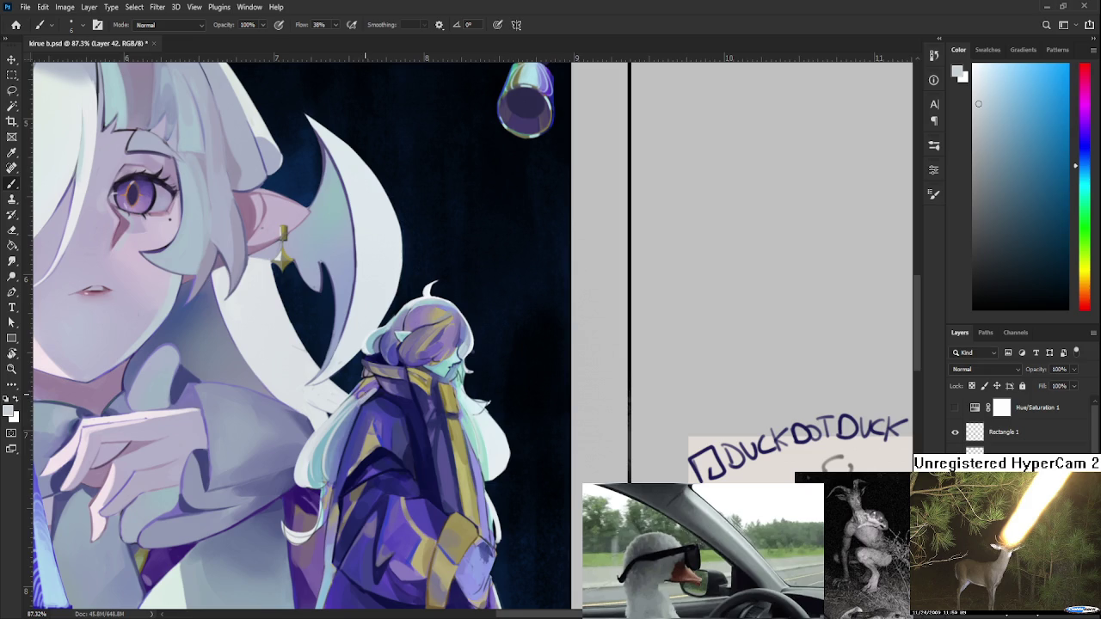
pyautogui.keyDown('alt'); pyautogui.click(384, 389); pyautogui.keyUp('alt')
pyautogui.keyDown('alt'); pyautogui.click(375, 392); pyautogui.keyUp('alt')
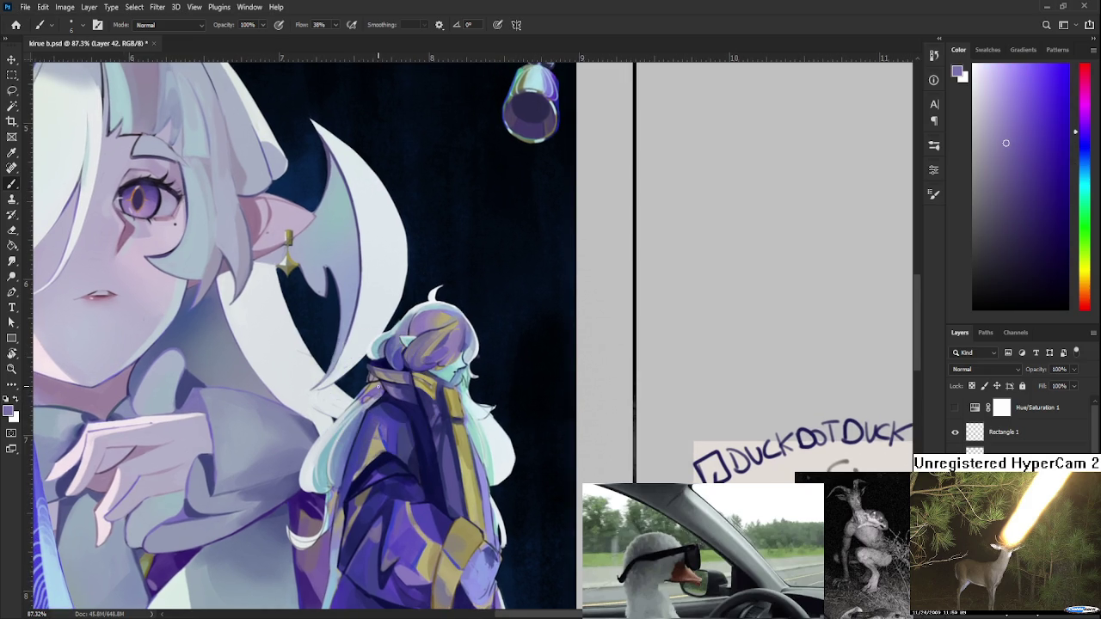
pyautogui.keyDown('alt'); pyautogui.click(381, 392); pyautogui.keyUp('alt')
pyautogui.keyDown('alt'); pyautogui.click(378, 378); pyautogui.keyUp('alt')
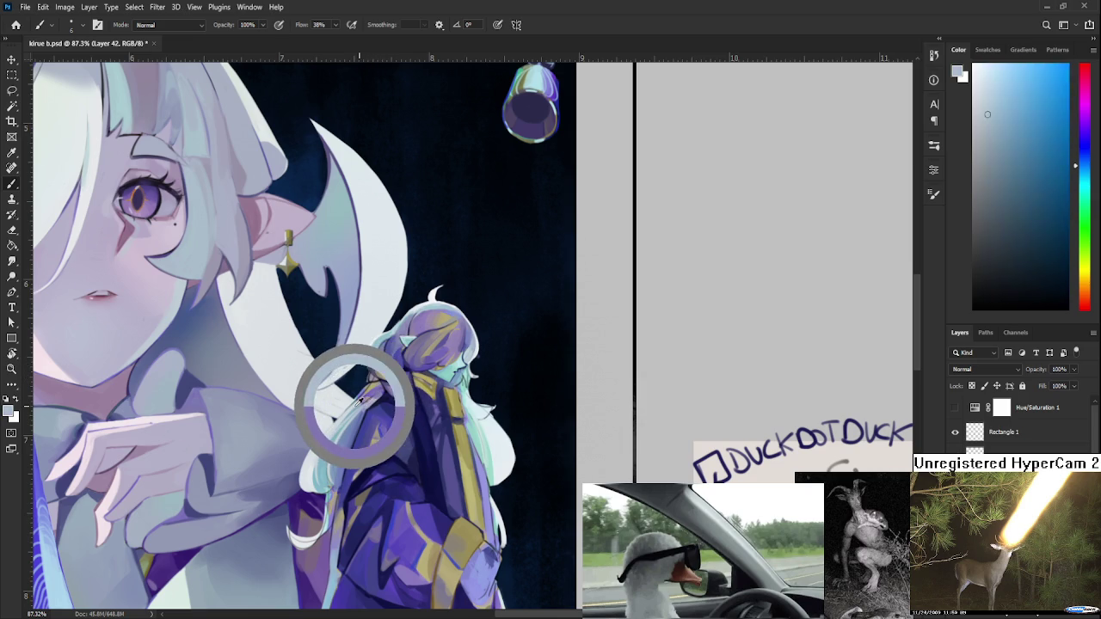
pyautogui.keyDown('alt'); pyautogui.click(378, 381); pyautogui.keyUp('alt')
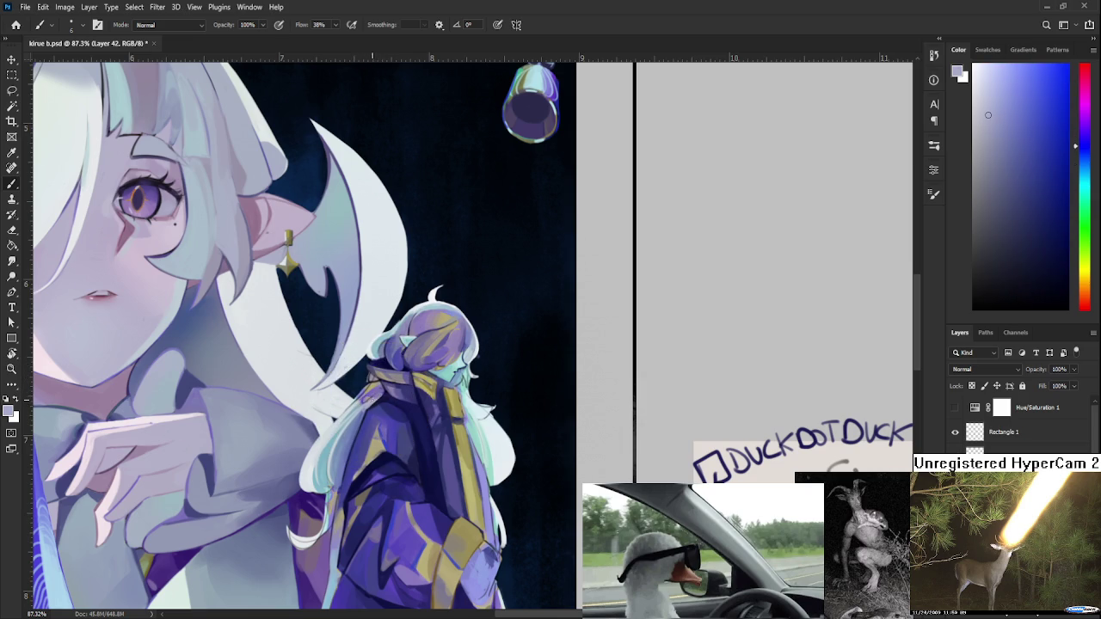
pyautogui.keyDown('alt'); pyautogui.click(381, 395); pyautogui.keyUp('alt')
pyautogui.keyDown('alt'); pyautogui.click(381, 389); pyautogui.keyUp('alt')
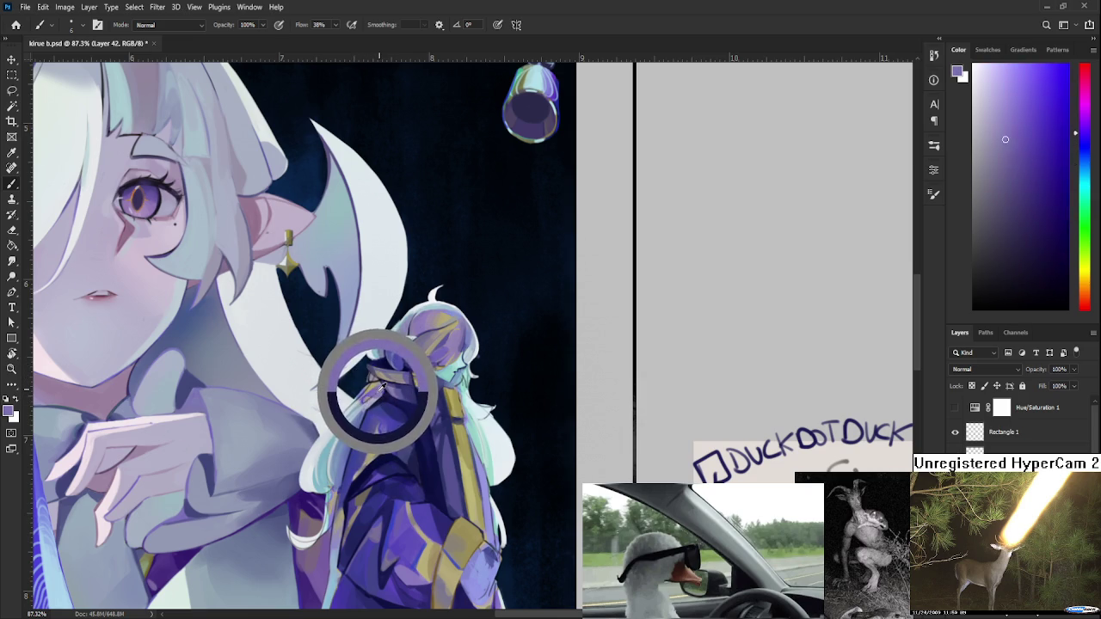
pyautogui.moveTo(379, 388); pyautogui.dragTo(380, 392)
pyautogui.keyDown('alt'); pyautogui.click(367, 401); pyautogui.keyUp('alt')
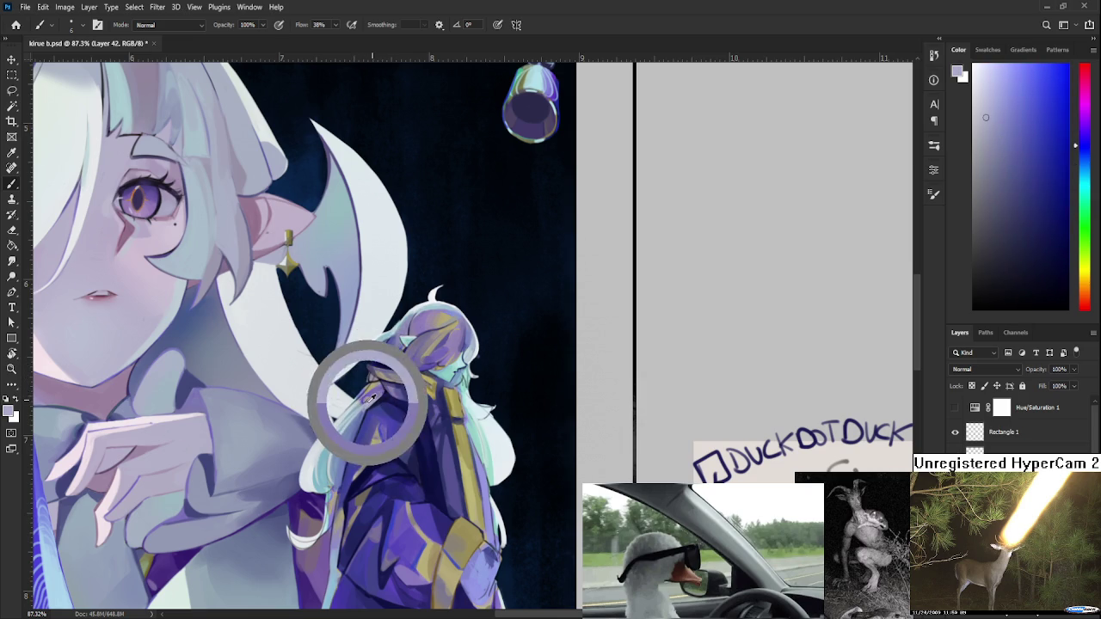
pyautogui.keyDown('alt'); pyautogui.click(377, 396); pyautogui.keyUp('alt')
pyautogui.keyDown('alt'); pyautogui.click(371, 394); pyautogui.keyUp('alt')
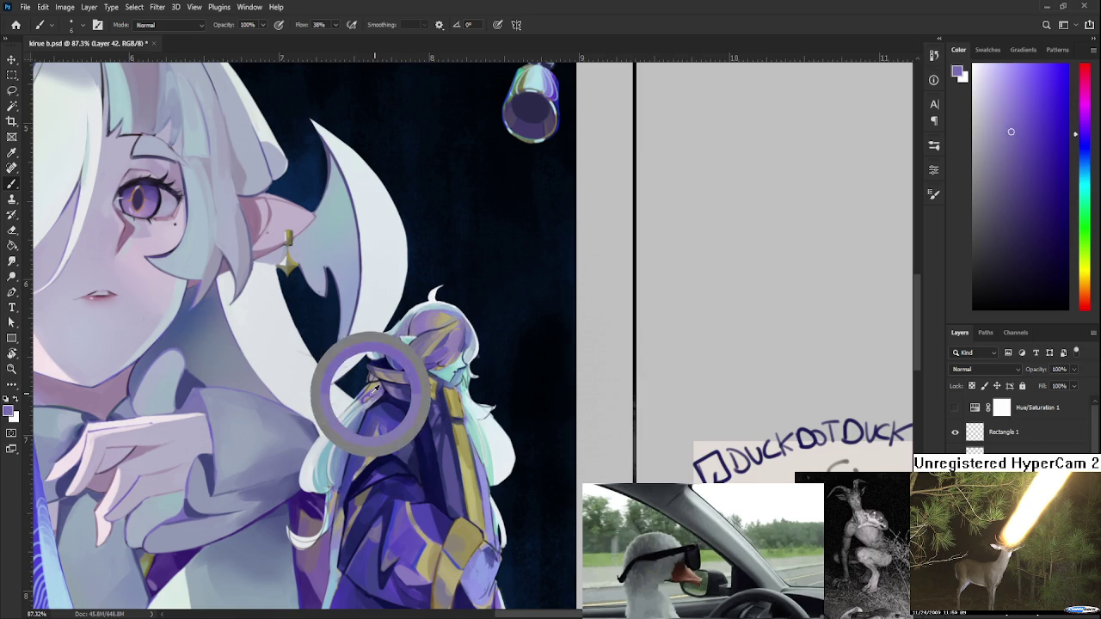
pyautogui.moveTo(373, 393); pyautogui.dragTo(368, 398)
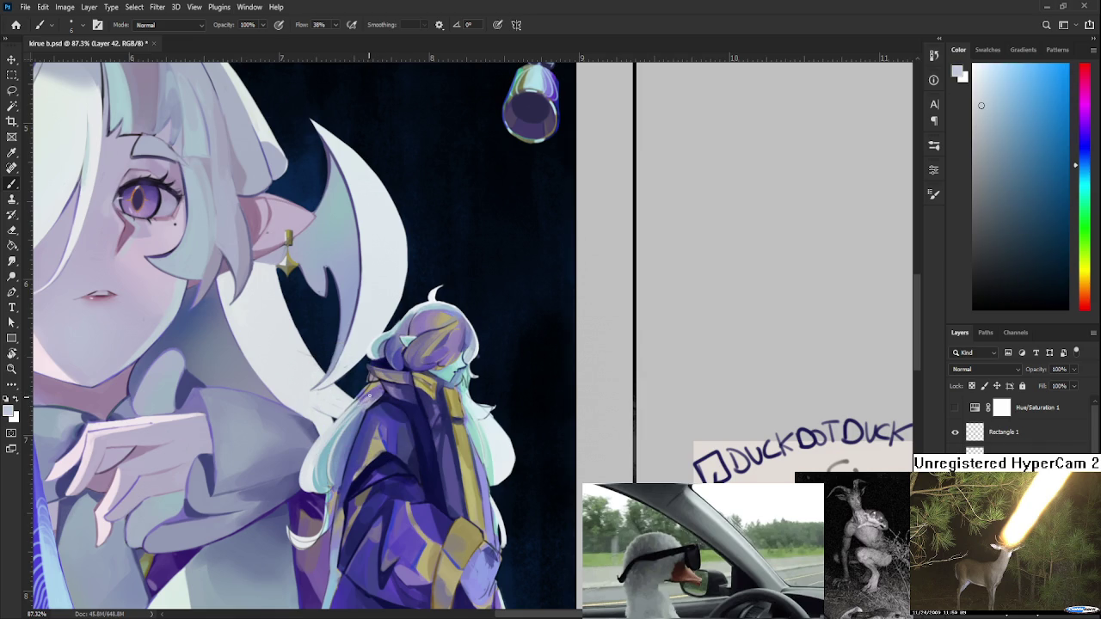
pyautogui.keyDown('alt'); pyautogui.click(375, 394); pyautogui.keyUp('alt')
pyautogui.keyDown('alt'); pyautogui.click(368, 396); pyautogui.keyUp('alt')
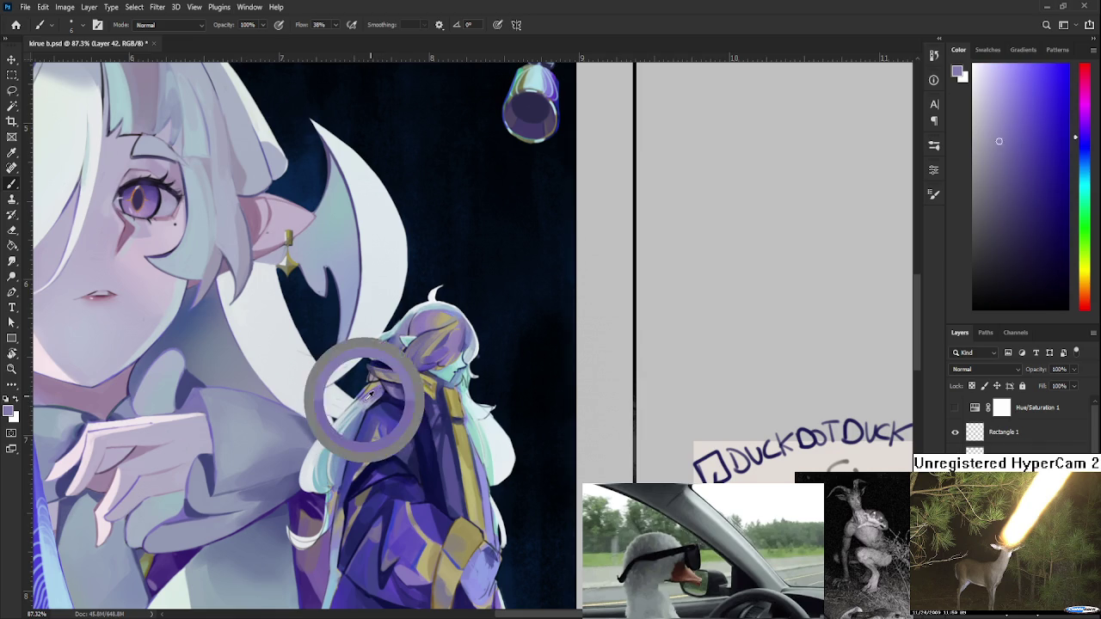
pyautogui.keyDown('alt'); pyautogui.click(368, 396); pyautogui.keyUp('alt')
pyautogui.keyDown('alt'); pyautogui.click(372, 394); pyautogui.keyUp('alt')
pyautogui.keyDown('alt'); pyautogui.click(371, 398); pyautogui.keyUp('alt')
pyautogui.keyDown('alt'); pyautogui.click(375, 393); pyautogui.keyUp('alt')
pyautogui.keyDown('alt'); pyautogui.click(375, 391); pyautogui.keyUp('alt')
pyautogui.keyDown('alt'); pyautogui.click(378, 388); pyautogui.keyUp('alt')
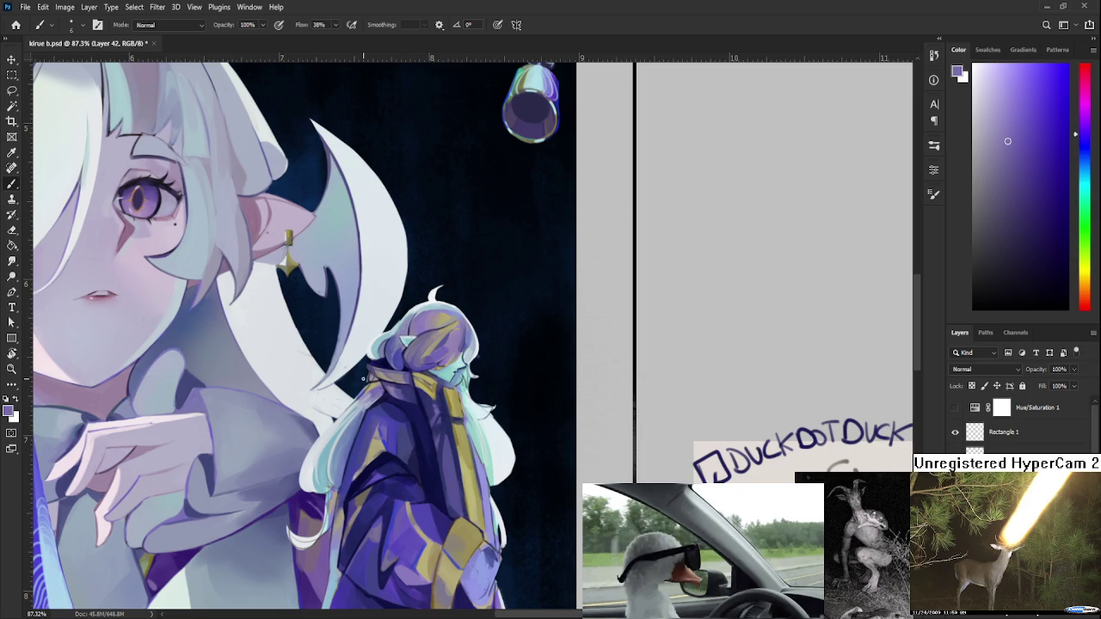
pyautogui.keyDown('alt'); pyautogui.click(361, 404); pyautogui.keyUp('alt')
pyautogui.keyDown('alt'); pyautogui.click(361, 406); pyautogui.keyUp('alt')
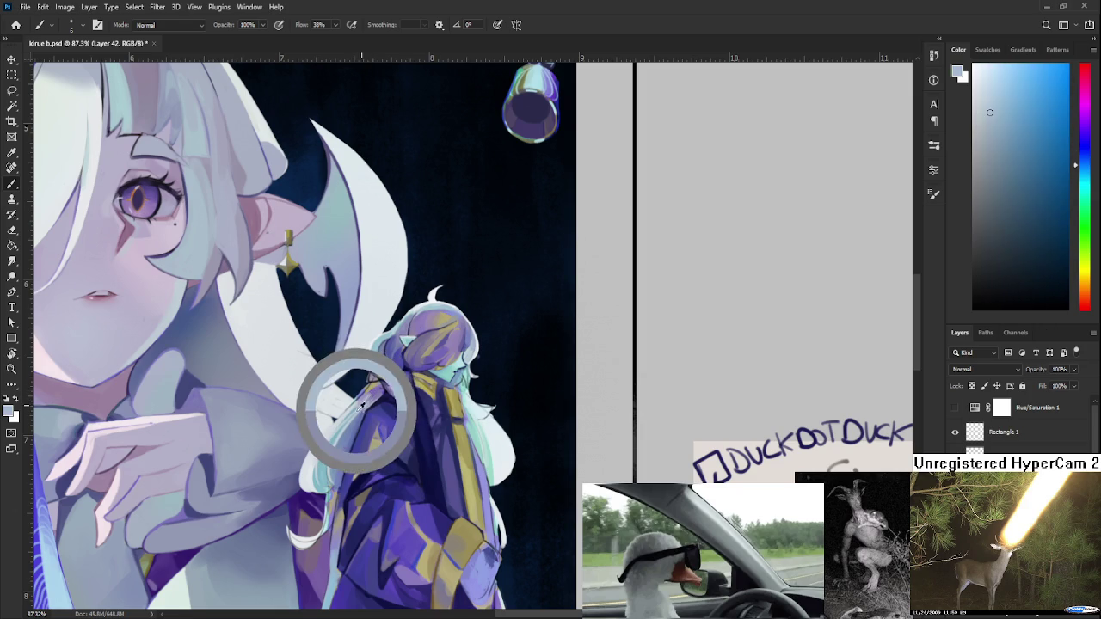
pyautogui.keyDown('alt'); pyautogui.click(358, 391); pyautogui.keyUp('alt')
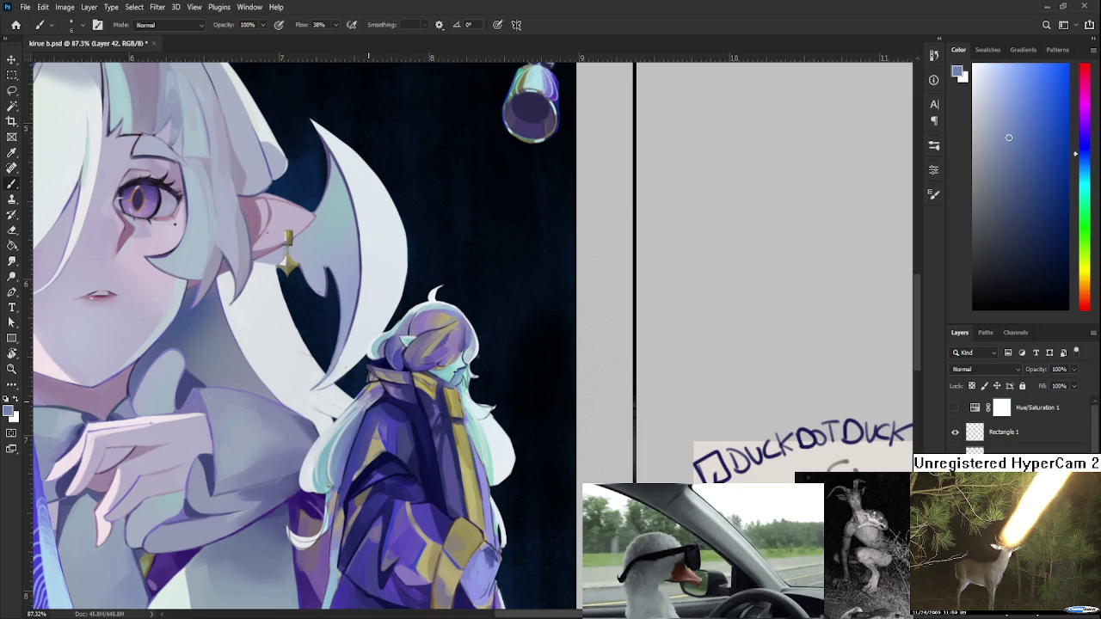
pyautogui.keyDown('alt'); pyautogui.click(362, 408); pyautogui.keyUp('alt')
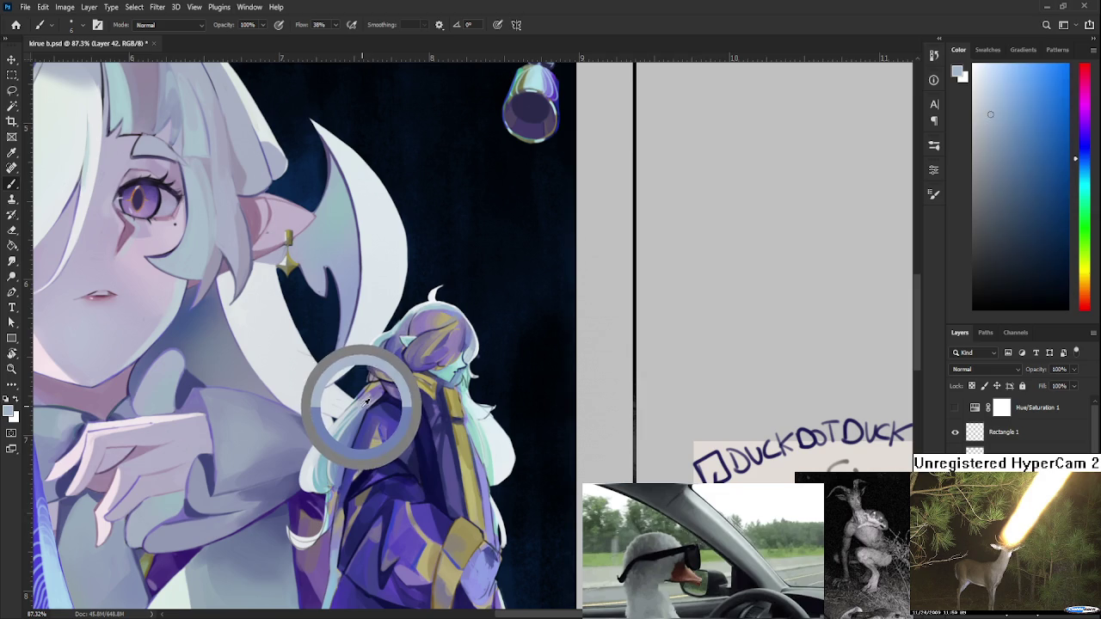
pyautogui.keyDown('alt'); pyautogui.moveTo(378, 398); pyautogui.dragTo(361, 417); pyautogui.keyUp('alt')
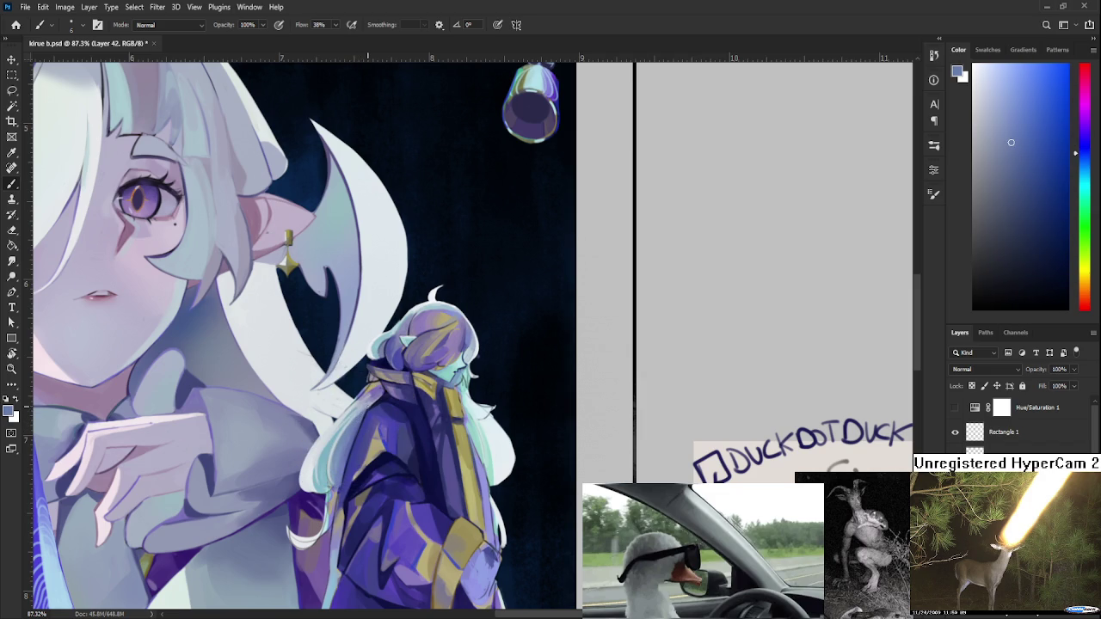
pyautogui.keyDown('alt'); pyautogui.click(359, 420); pyautogui.keyUp('alt')
pyautogui.keyDown('alt'); pyautogui.click(362, 409); pyautogui.keyUp('alt')
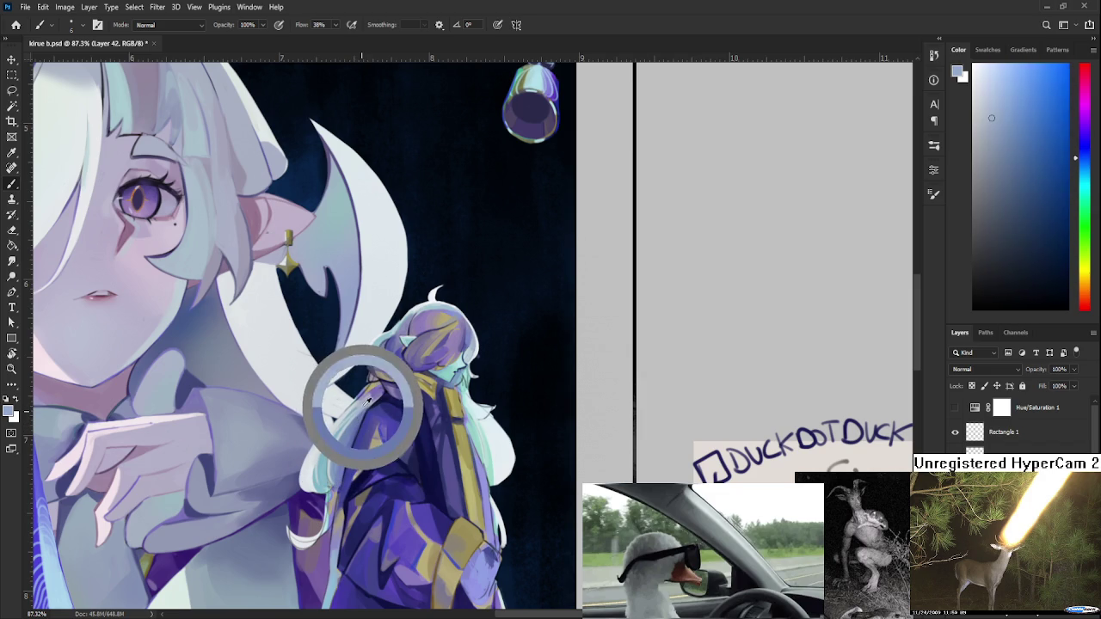
pyautogui.keyDown('alt'); pyautogui.click(357, 419); pyautogui.keyUp('alt')
pyautogui.keyDown('alt'); pyautogui.click(362, 415); pyautogui.keyUp('alt')
pyautogui.keyDown('alt'); pyautogui.click(359, 413); pyautogui.keyUp('alt')
pyautogui.keyDown('alt'); pyautogui.click(357, 408); pyautogui.keyUp('alt')
pyautogui.keyDown('alt'); pyautogui.click(358, 404); pyautogui.keyUp('alt')
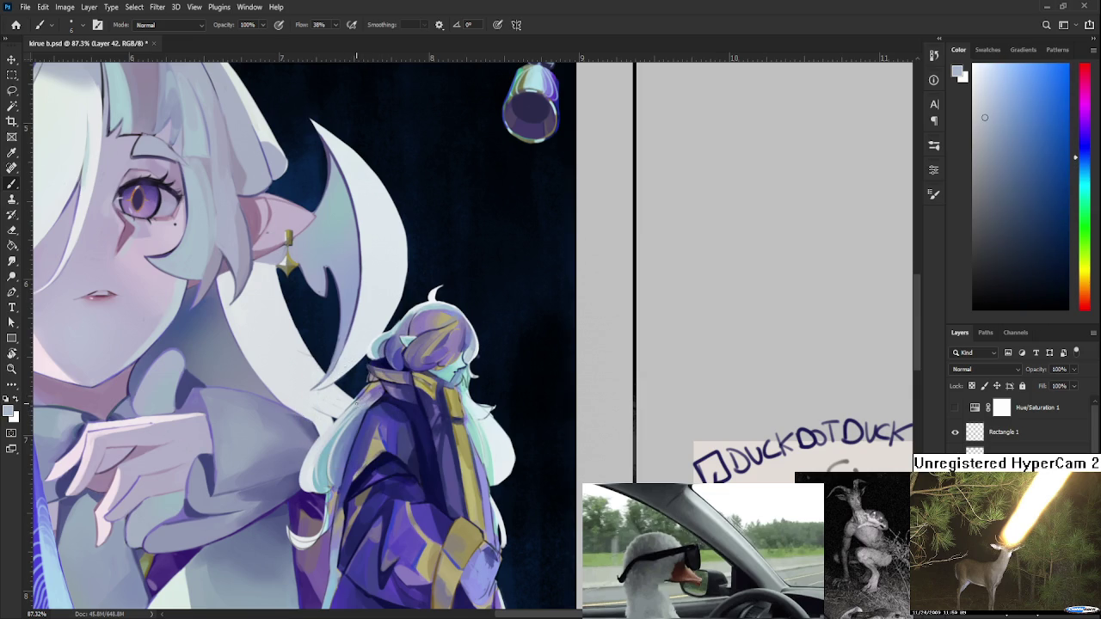
pyautogui.keyDown('alt'); pyautogui.click(360, 402); pyautogui.keyUp('alt')
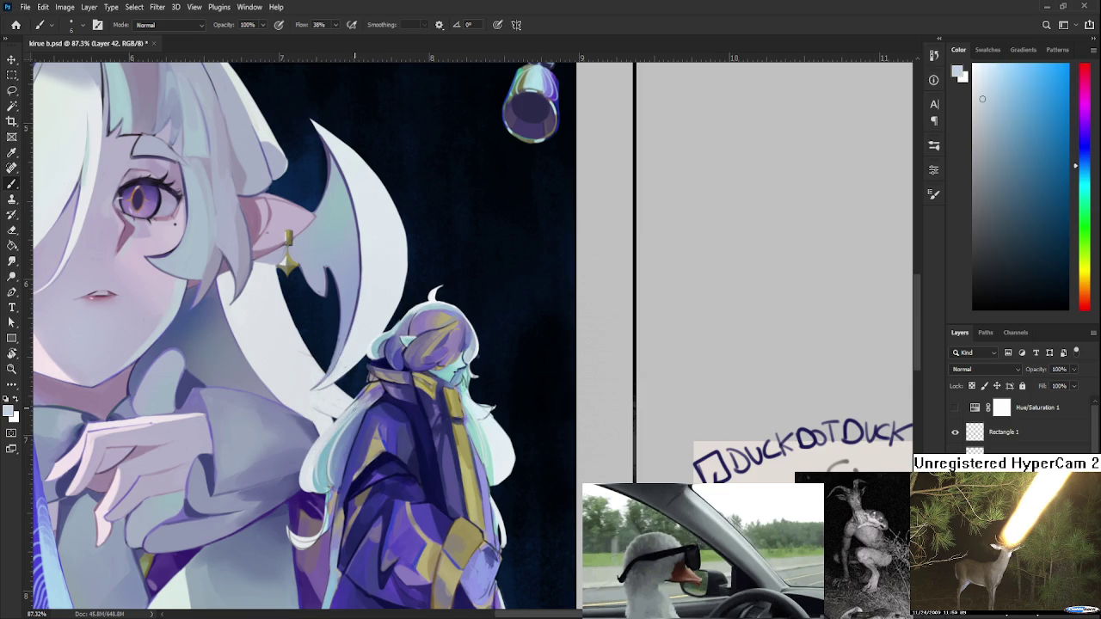
pyautogui.scroll(-5, 348, 419)
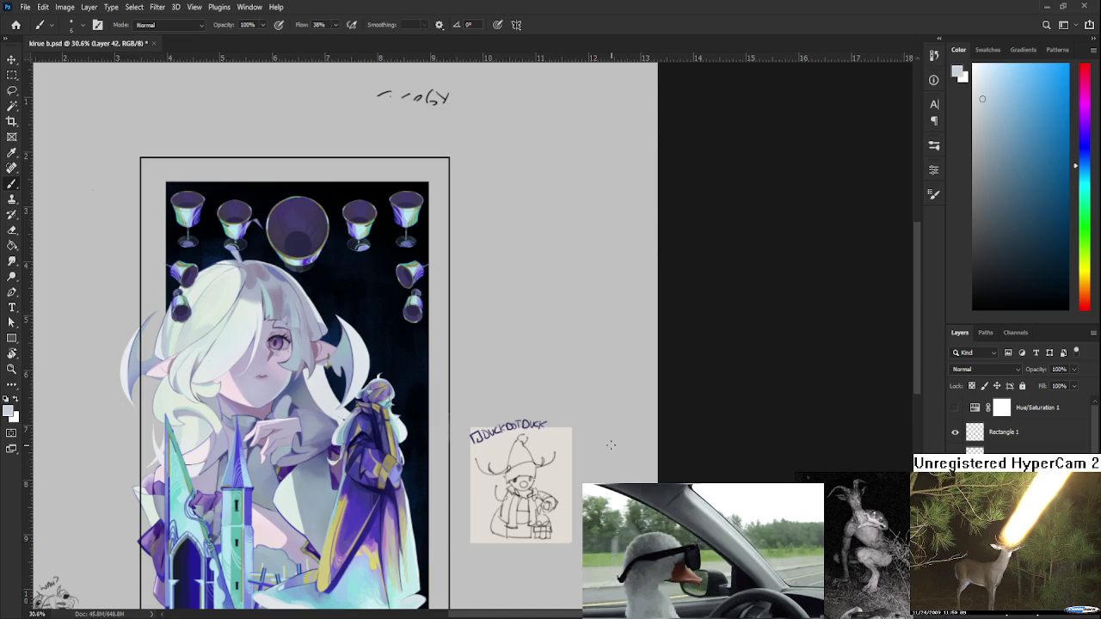
# Zoom in to about 96% and pan so the small purple-coated figure fills the view.
pyautogui.scroll(2, 610, 444)
pyautogui.scroll(2, 602, 444)
pyautogui.scroll(2, 531, 445)
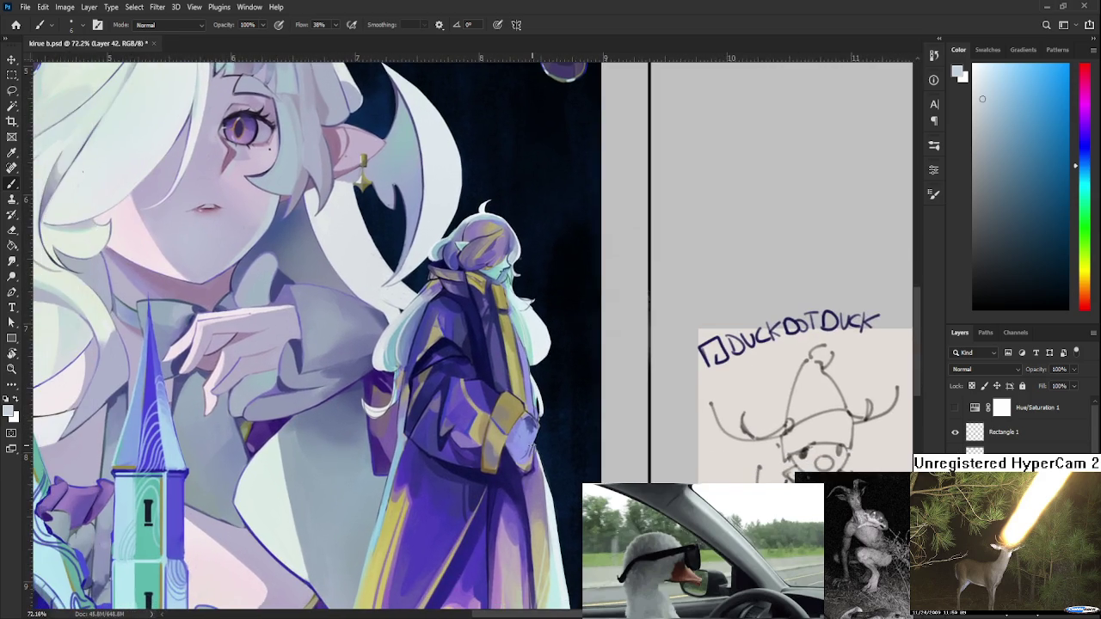
pyautogui.scroll(1, 515, 456)
pyautogui.scroll(1, 447, 473)
pyautogui.scroll(1, 386, 488)
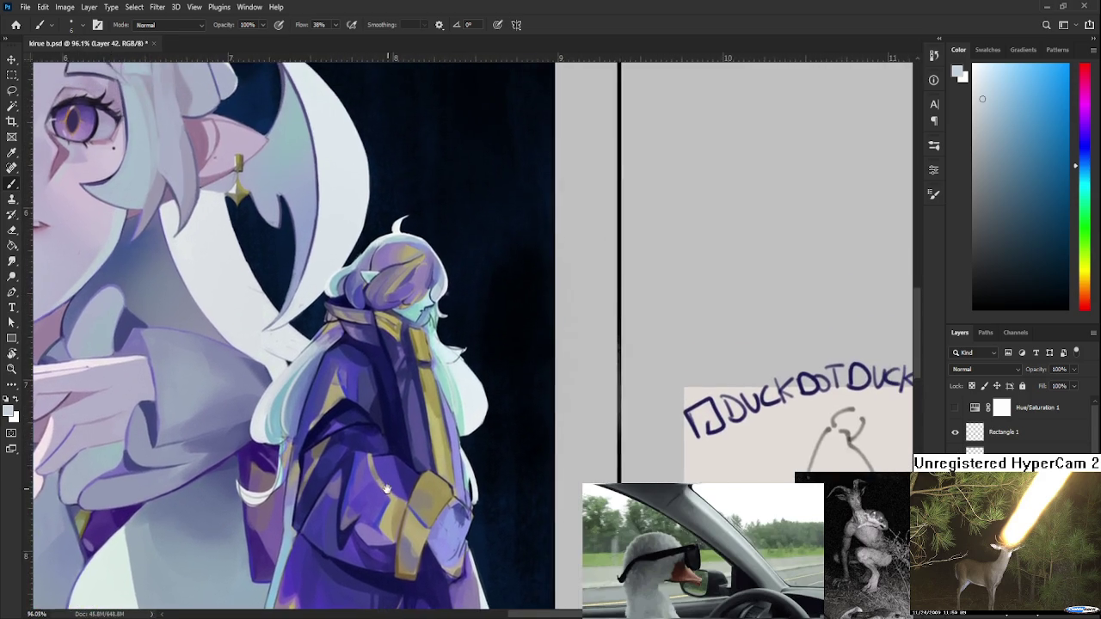
pyautogui.moveTo(386, 489); pyautogui.dragTo(384, 530)
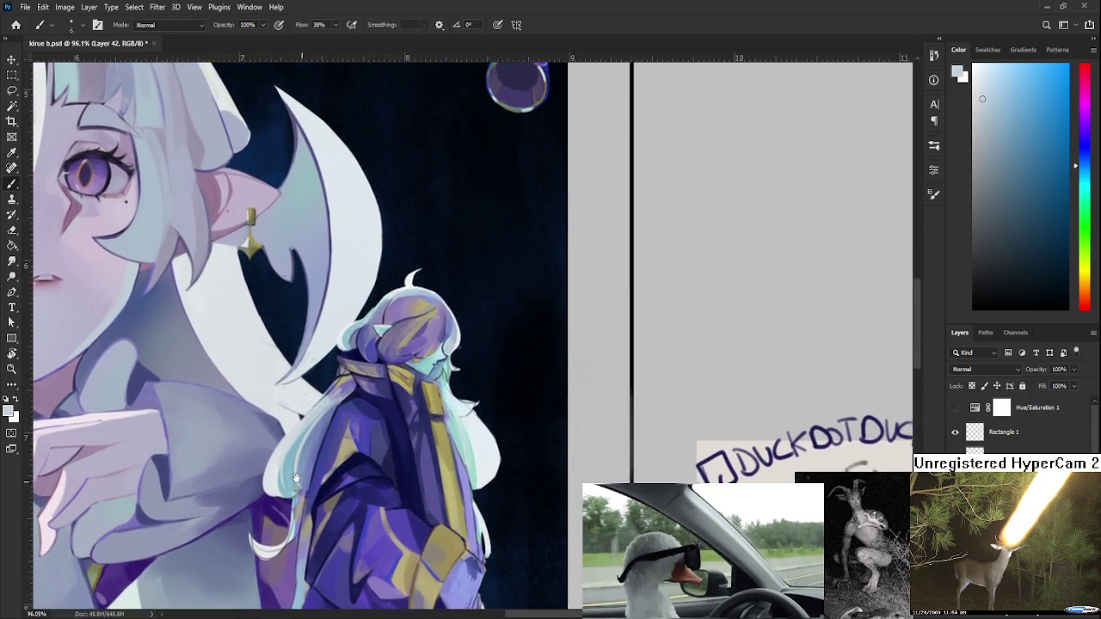
pyautogui.moveTo(357, 462); pyautogui.dragTo(385, 485)
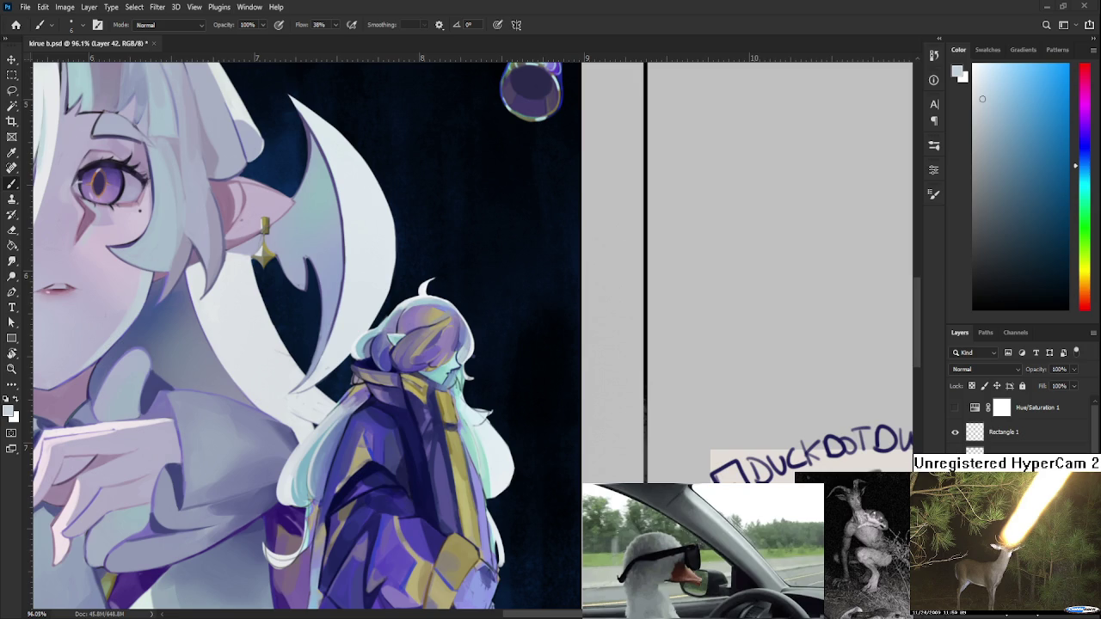
# Center the small figure and sample the olive yellow from its coat.
pyautogui.scroll(3, 470, 440)
pyautogui.scroll(2, 470, 441)
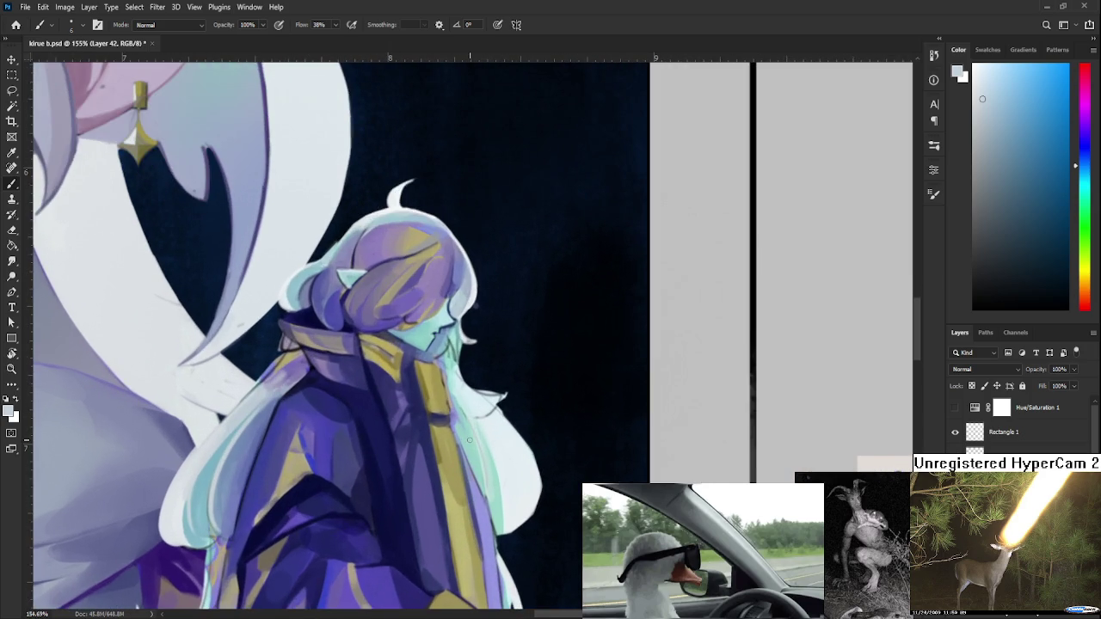
pyautogui.scroll(-4, 469, 440)
pyautogui.scroll(-1, 470, 441)
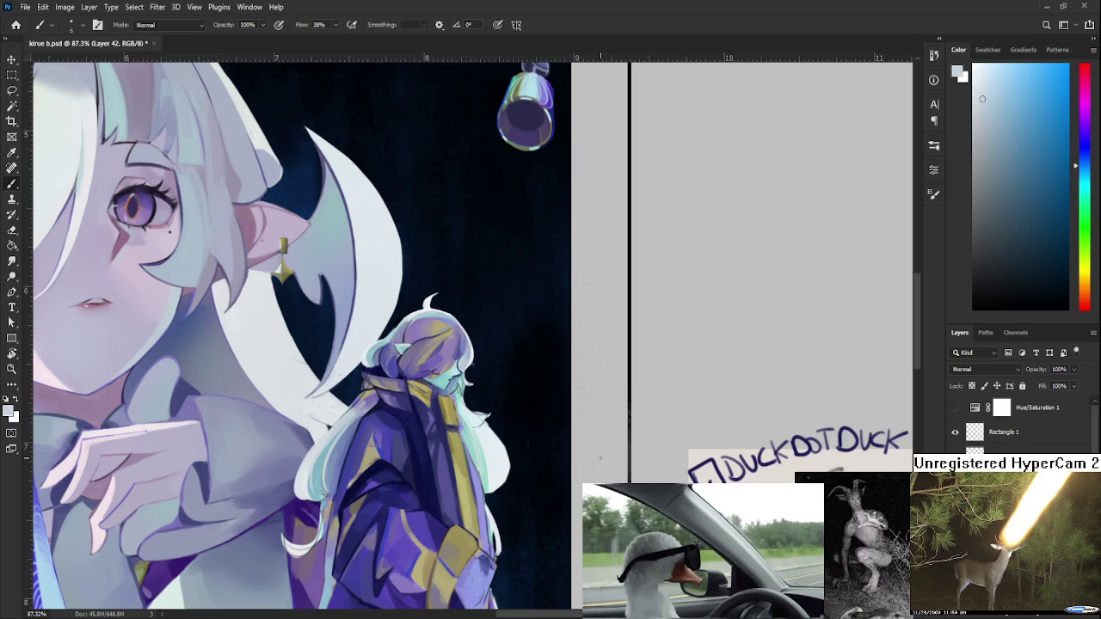
pyautogui.moveTo(473, 416); pyautogui.dragTo(384, 419)
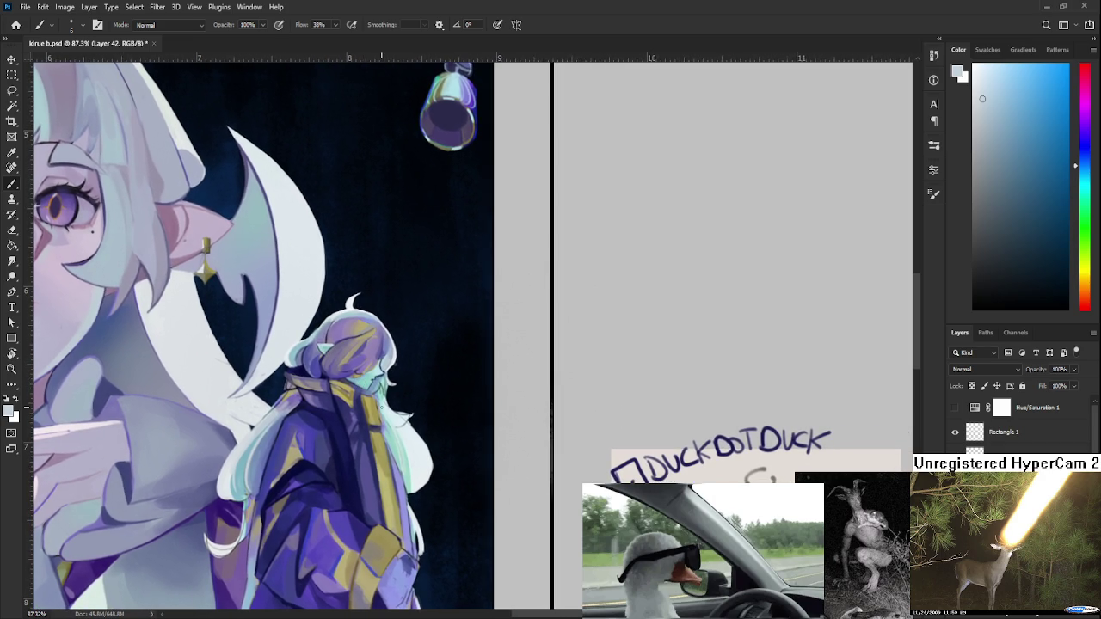
pyautogui.keyDown('alt'); pyautogui.click(382, 440); pyautogui.keyUp('alt')
pyautogui.keyDown('alt'); pyautogui.click(384, 443); pyautogui.keyUp('alt')
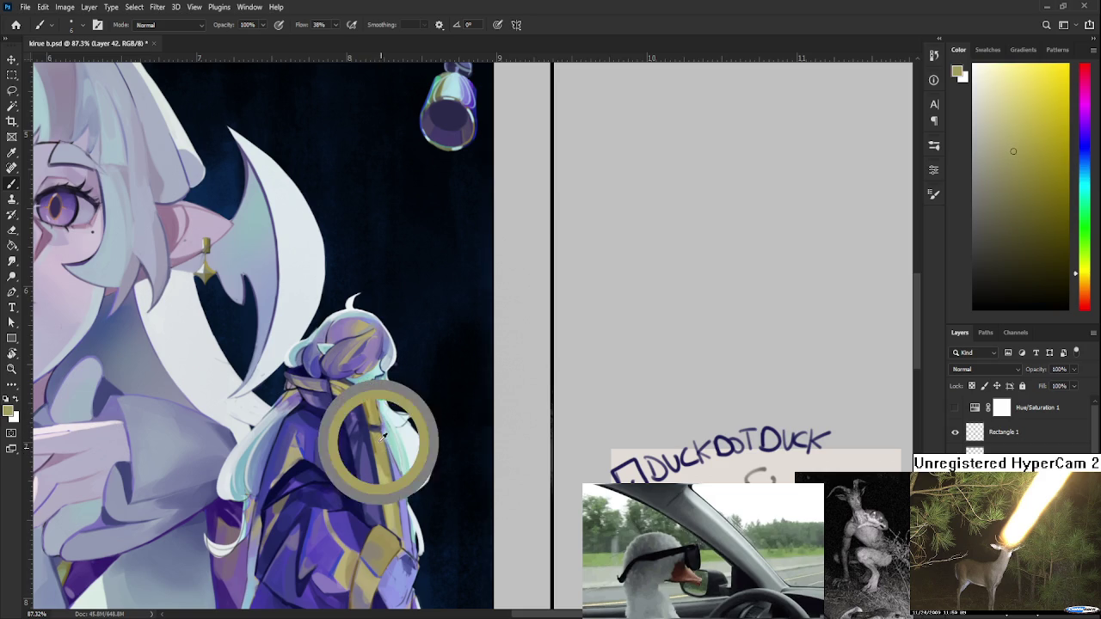
pyautogui.keyDown('alt'); pyautogui.click(384, 442); pyautogui.keyUp('alt')
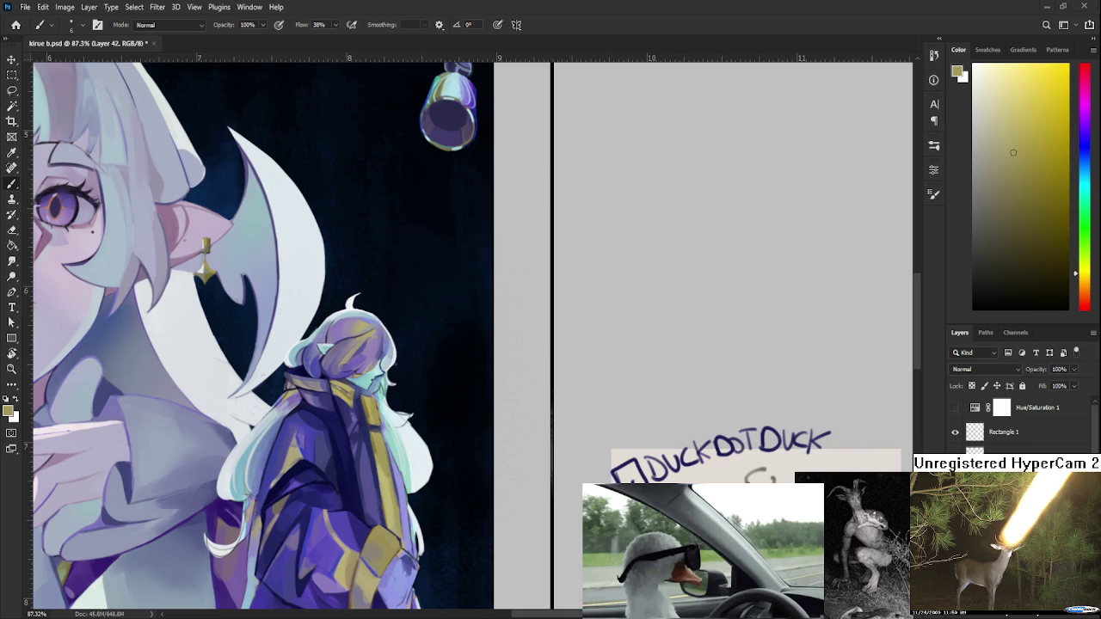
# Sample teal and pale blue-white from the hair and scarf, then paint light cyan along the hair.
pyautogui.scroll(3, 412, 385)
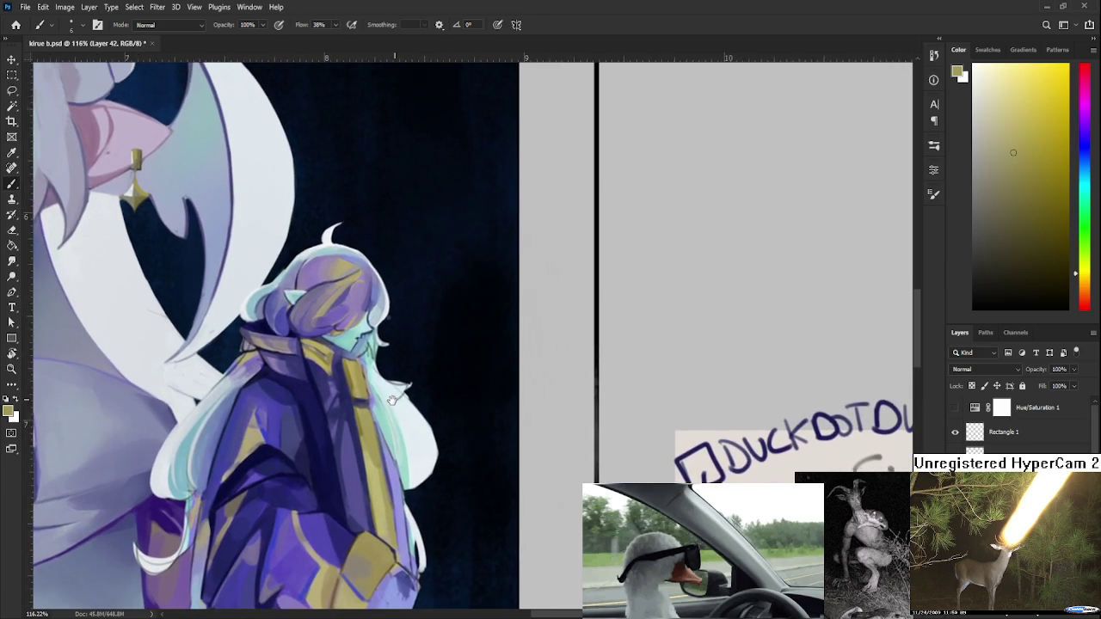
pyautogui.moveTo(412, 385); pyautogui.dragTo(374, 404)
pyautogui.keyDown('alt'); pyautogui.click(363, 413); pyautogui.keyUp('alt')
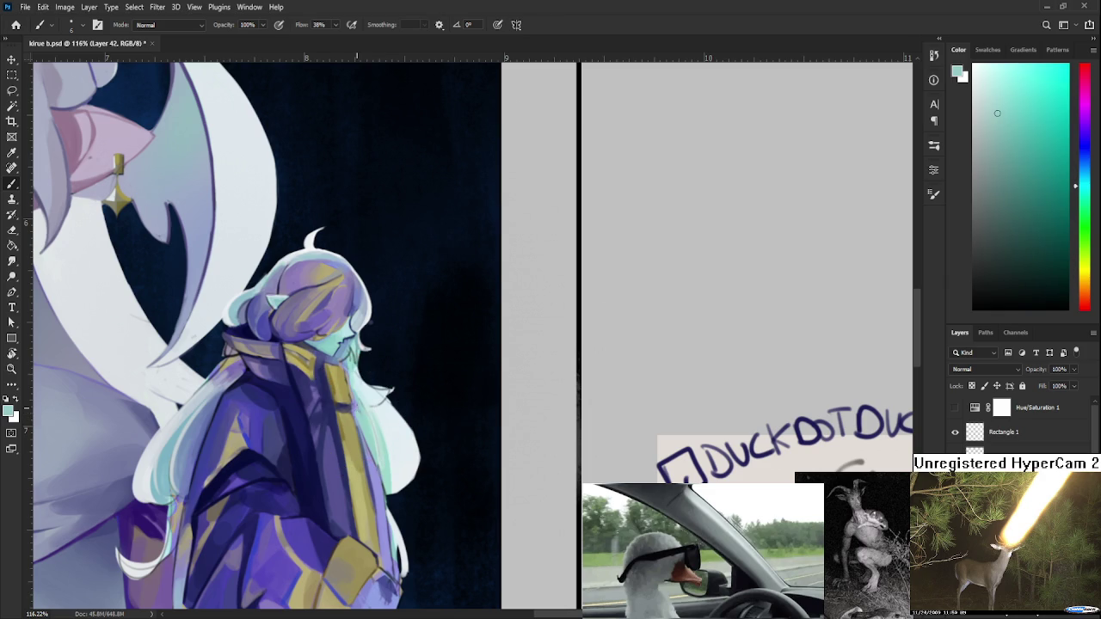
pyautogui.keyDown('alt'); pyautogui.click(351, 378); pyautogui.keyUp('alt')
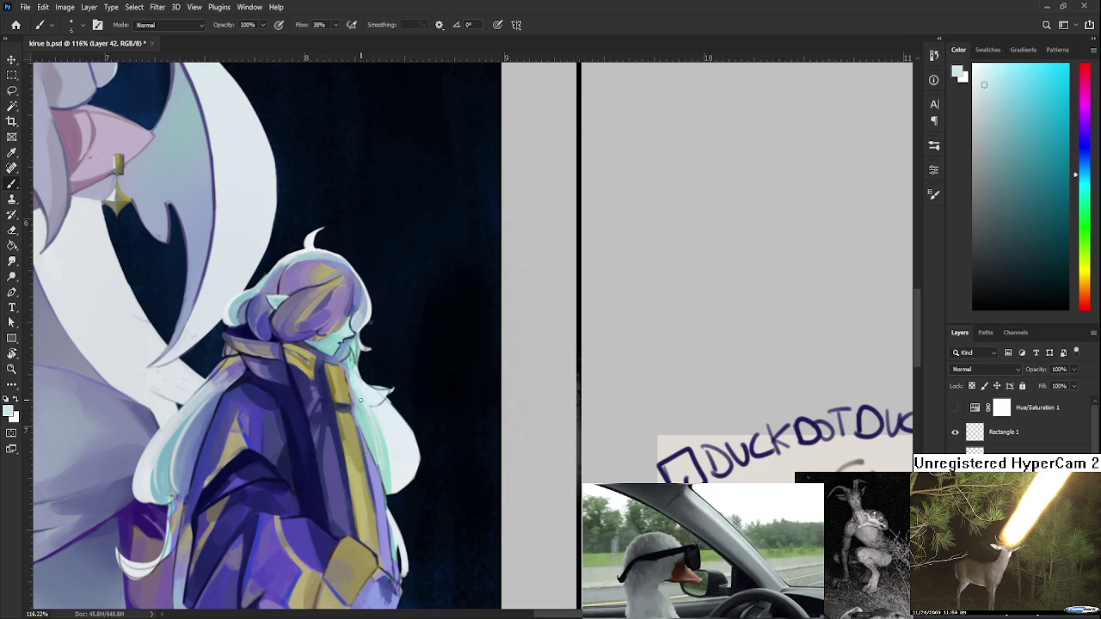
pyautogui.keyDown('alt'); pyautogui.click(370, 392); pyautogui.keyUp('alt')
pyautogui.moveTo(369, 391); pyautogui.dragTo(372, 395)
# Resample pale cyan hair tones and coat colours, then reframe the figure.
pyautogui.moveTo(360, 401)
pyautogui.mouseDown()
pyautogui.moveTo(389, 437)
pyautogui.moveTo(379, 444)
pyautogui.mouseUp()
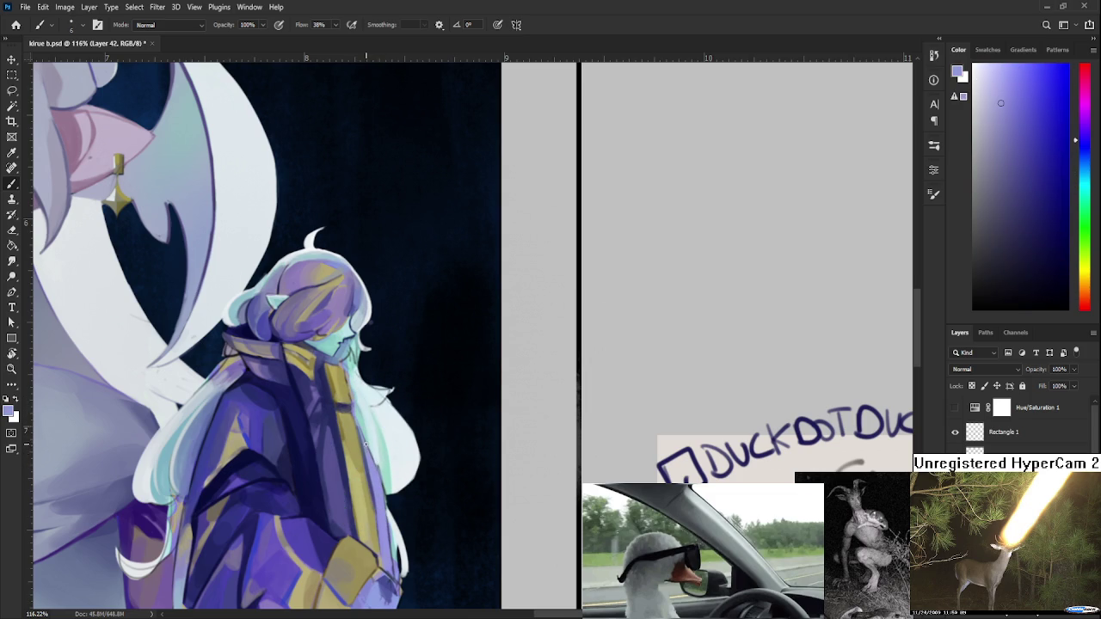
pyautogui.keyDown('alt'); pyautogui.click(384, 465); pyautogui.keyUp('alt')
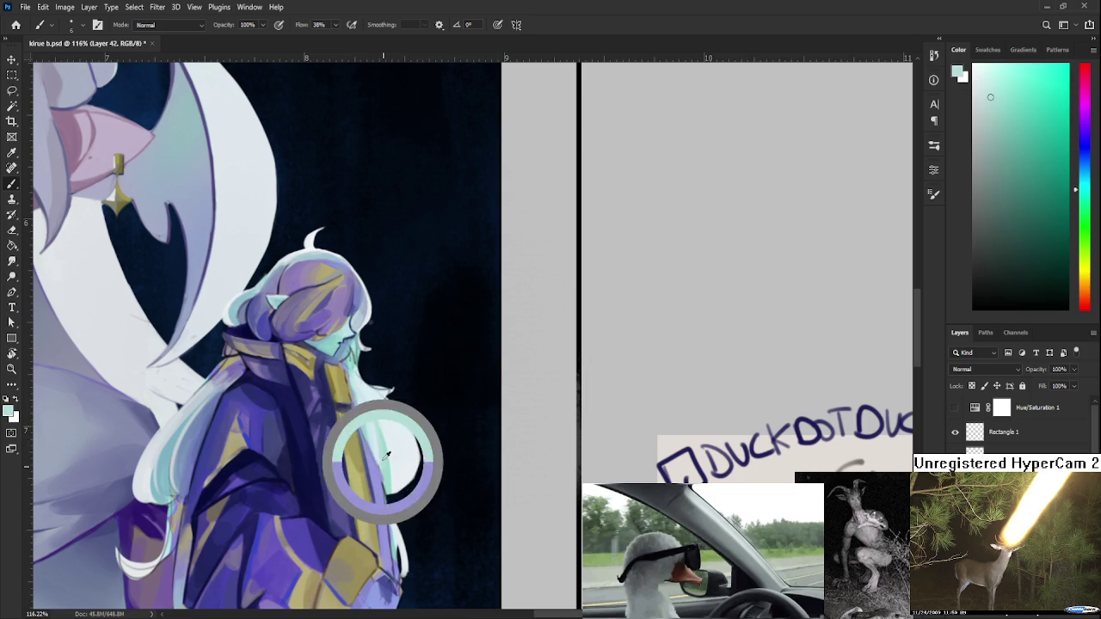
pyautogui.keyDown('alt'); pyautogui.click(381, 464); pyautogui.keyUp('alt')
pyautogui.keyDown('alt'); pyautogui.click(381, 465); pyautogui.keyUp('alt')
pyautogui.keyDown('alt'); pyautogui.click(382, 460); pyautogui.keyUp('alt')
pyautogui.keyDown('alt'); pyautogui.click(381, 450); pyautogui.keyUp('alt')
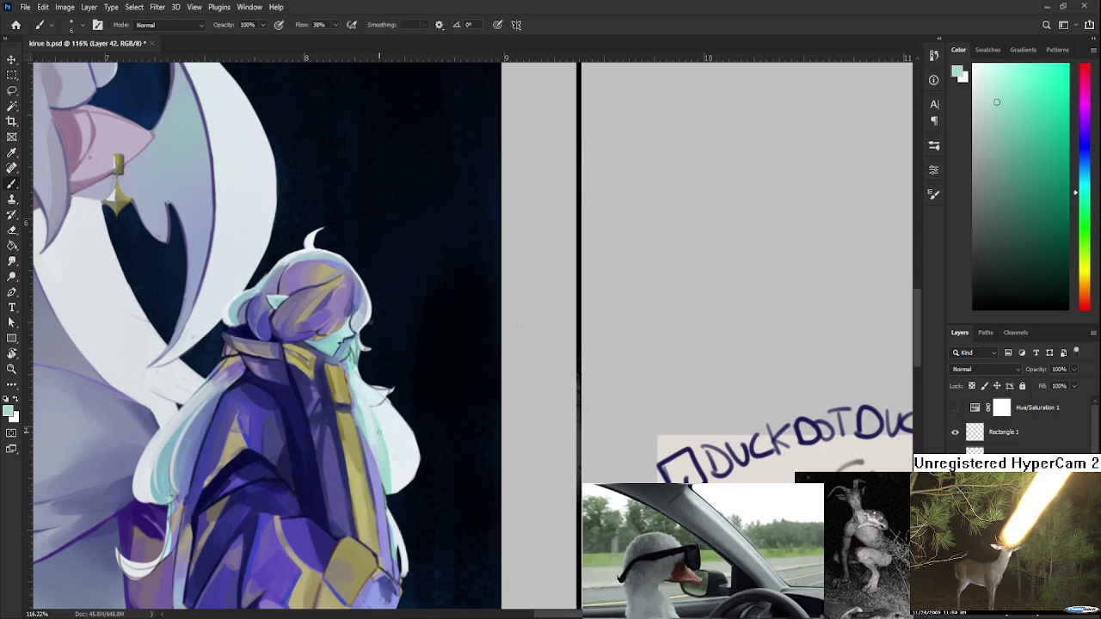
pyautogui.keyDown('alt'); pyautogui.click(376, 425); pyautogui.keyUp('alt')
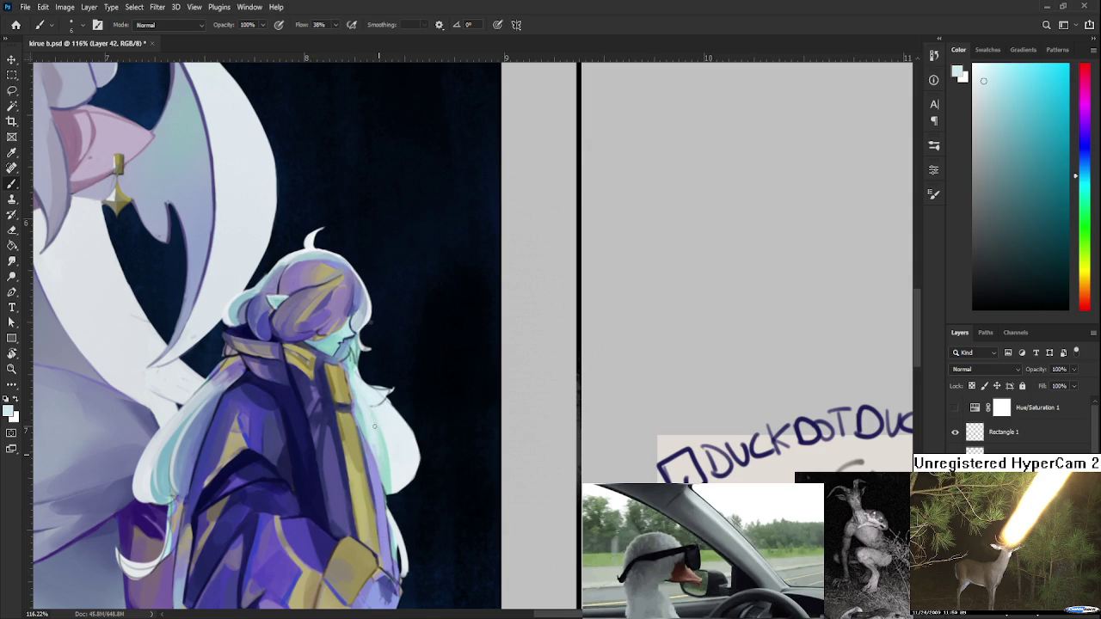
pyautogui.keyDown('alt'); pyautogui.click(386, 440); pyautogui.keyUp('alt')
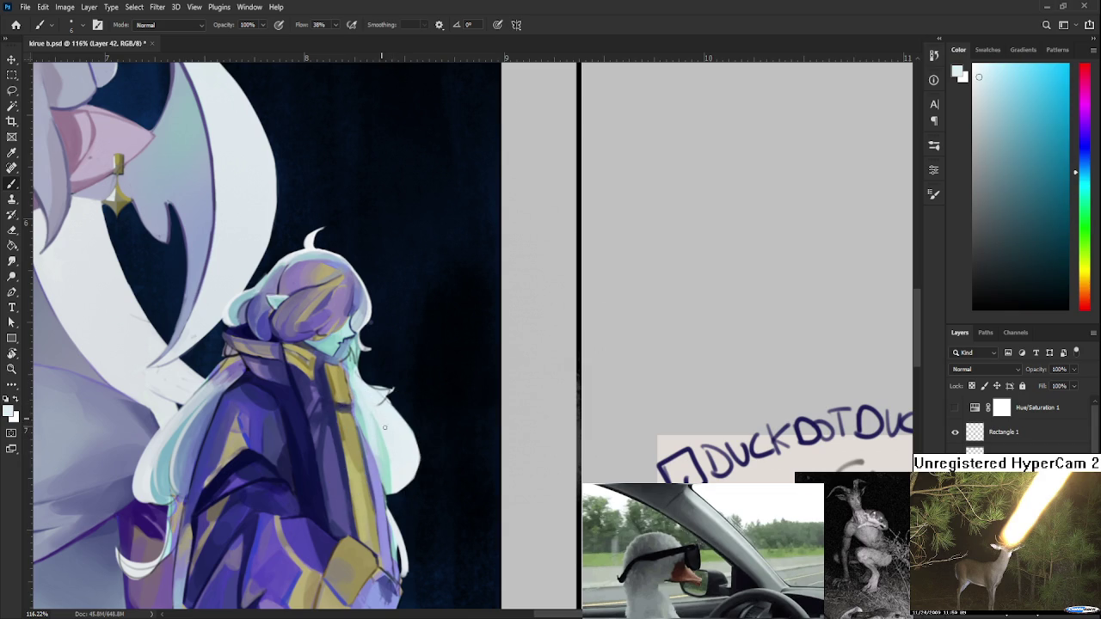
pyautogui.scroll(-3, 407, 423)
pyautogui.scroll(-2, 425, 417)
pyautogui.scroll(2, 430, 417)
pyautogui.scroll(3, 433, 422)
pyautogui.moveTo(363, 441)
pyautogui.mouseDown()
pyautogui.moveTo(315, 424)
pyautogui.moveTo(338, 428)
pyautogui.moveTo(372, 469)
pyautogui.mouseUp()
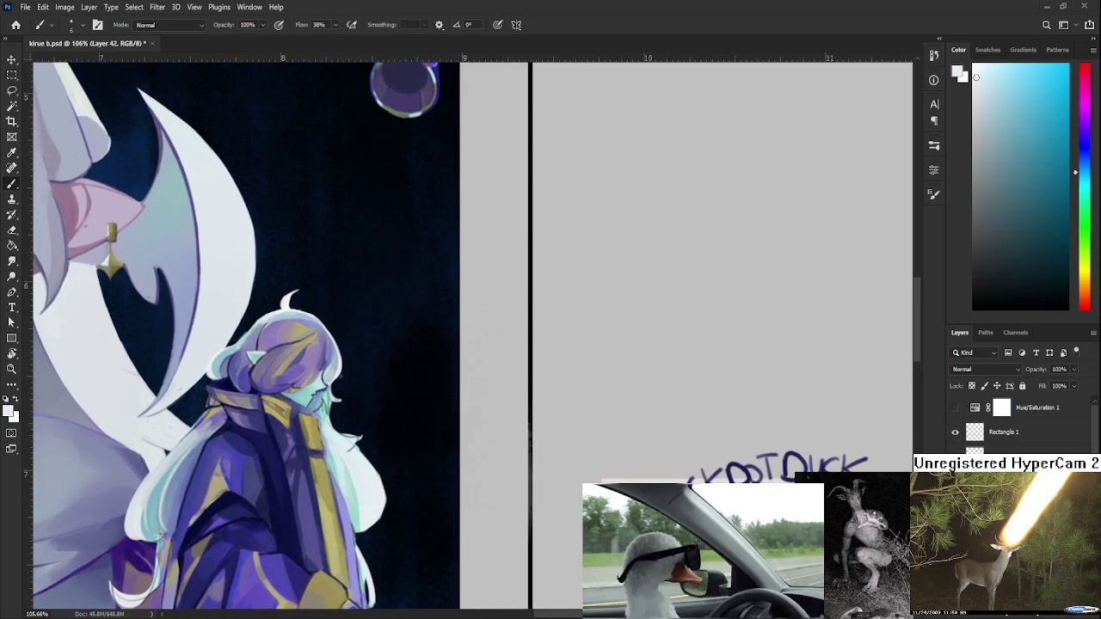
# Erase with an enlarged eraser, then return to the Brush.
pyautogui.scroll(-2, 320, 437)
pyautogui.scroll(-1, 320, 437)
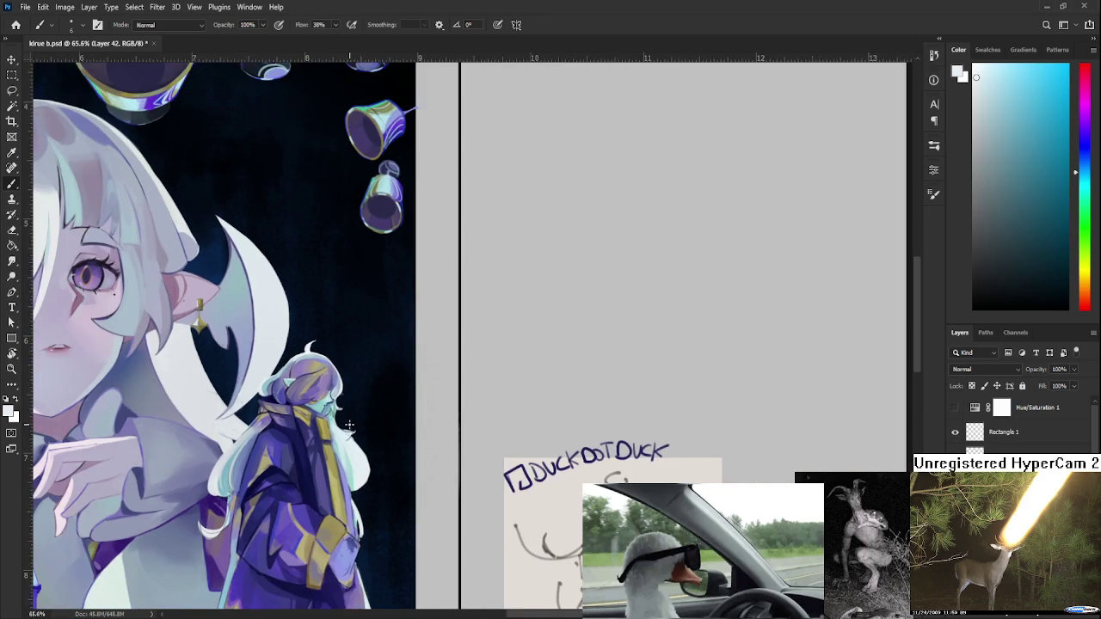
pyautogui.scroll(-1, 320, 438)
pyautogui.press('e')
pyautogui.press(']')
pyautogui.press(']')
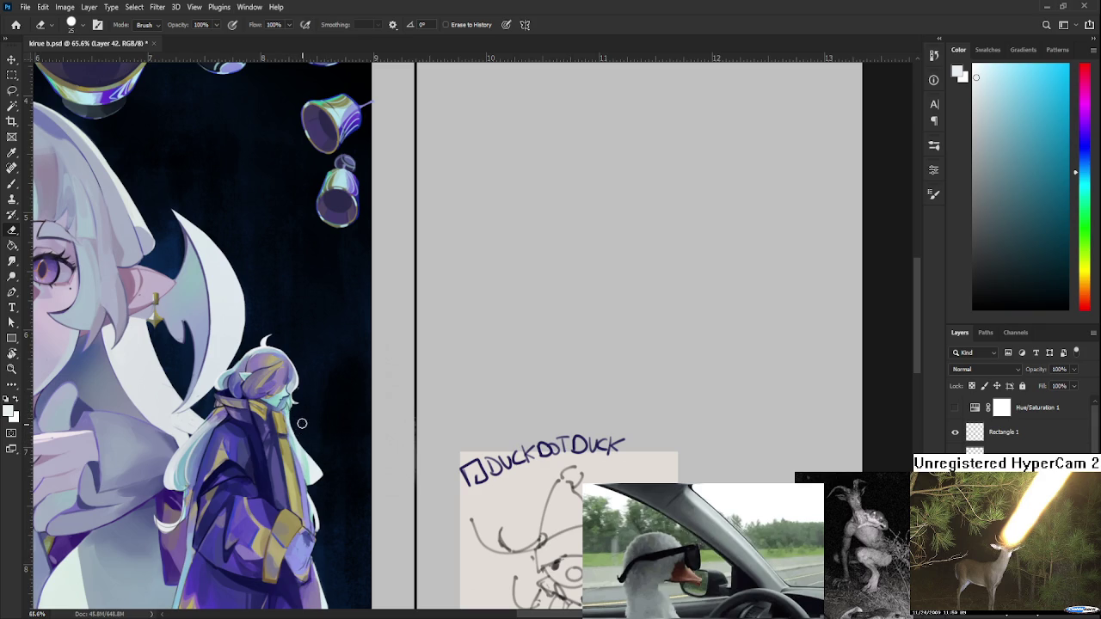
pyautogui.press('b')
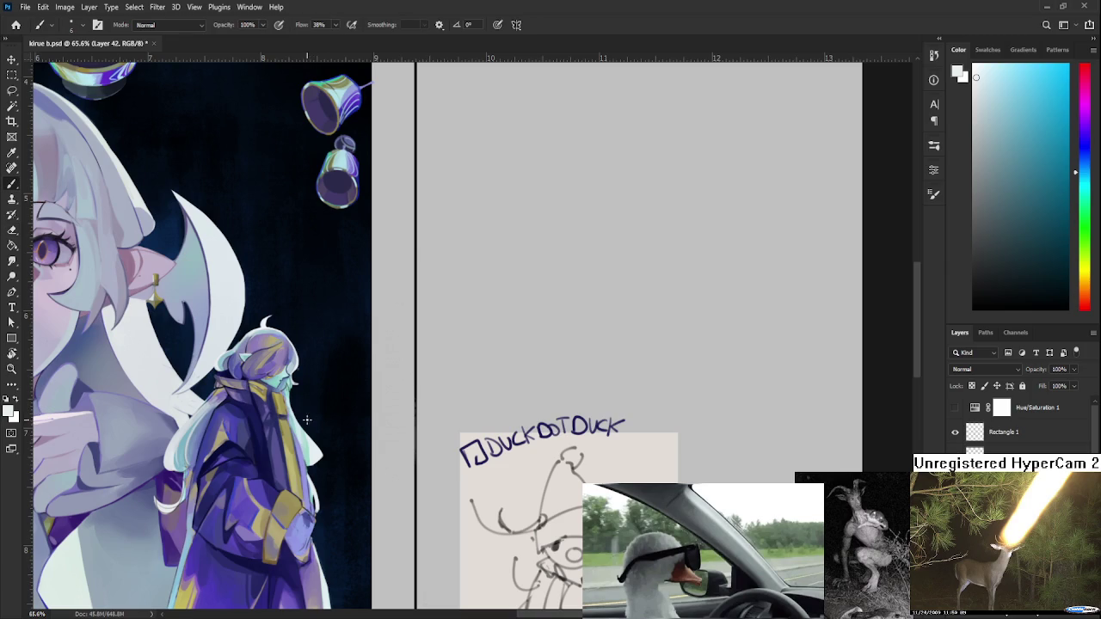
# Sample pale cyan tones along the hair to paint thin strands over the coat.
pyautogui.keyDown('alt'); pyautogui.click(296, 409); pyautogui.keyUp('alt')
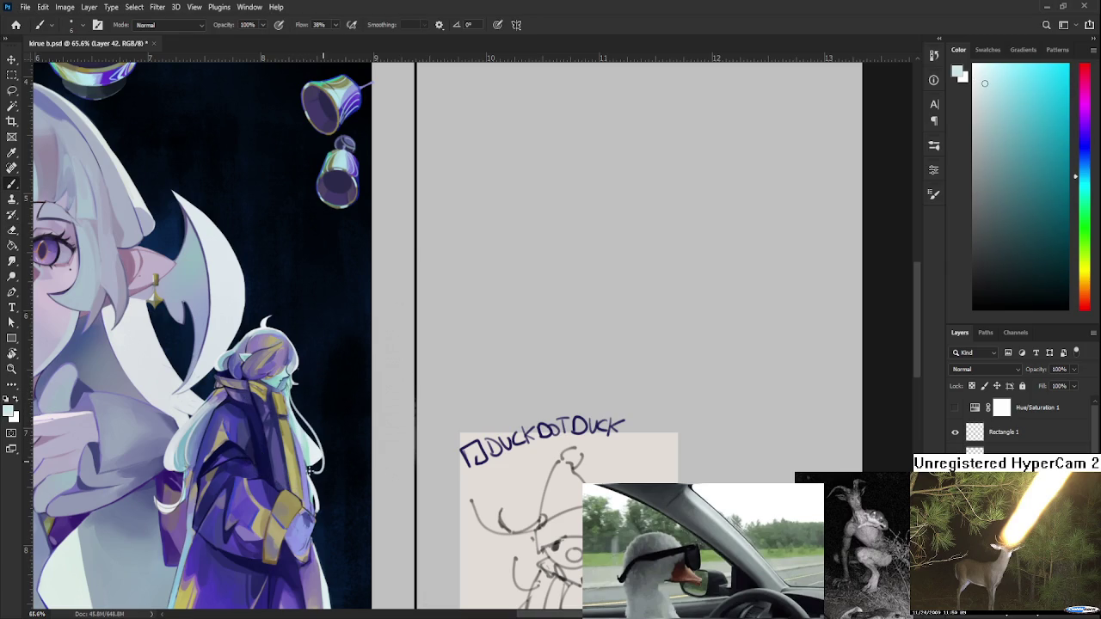
pyautogui.keyDown('alt'); pyautogui.click(308, 426); pyautogui.keyUp('alt')
pyautogui.keyDown('alt'); pyautogui.click(307, 442); pyautogui.keyUp('alt')
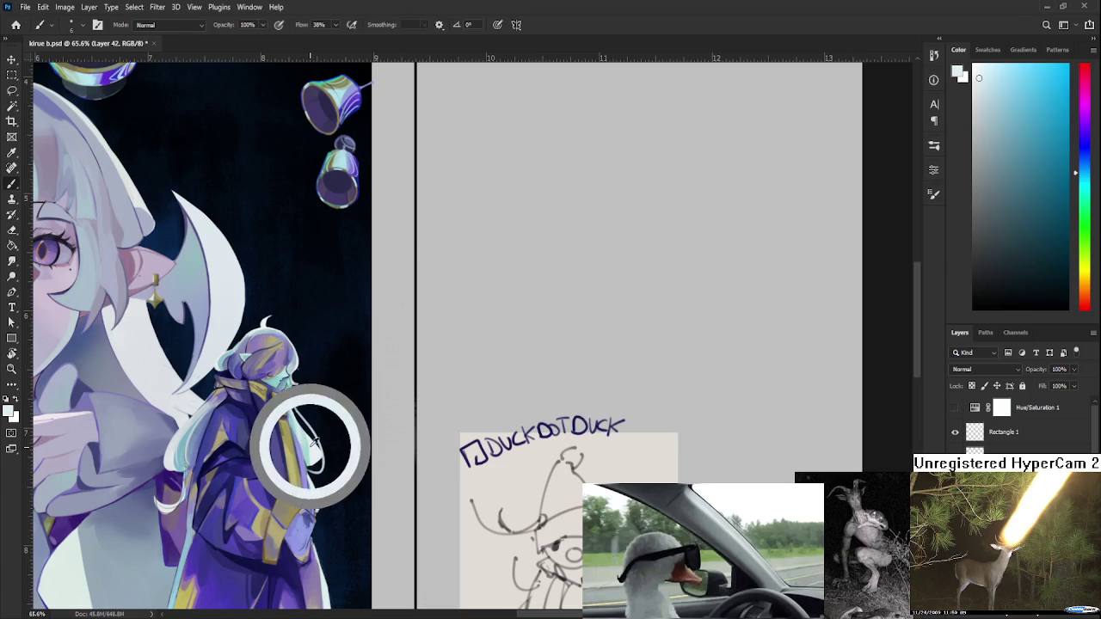
pyautogui.keyDown('alt'); pyautogui.click(310, 442); pyautogui.keyUp('alt')
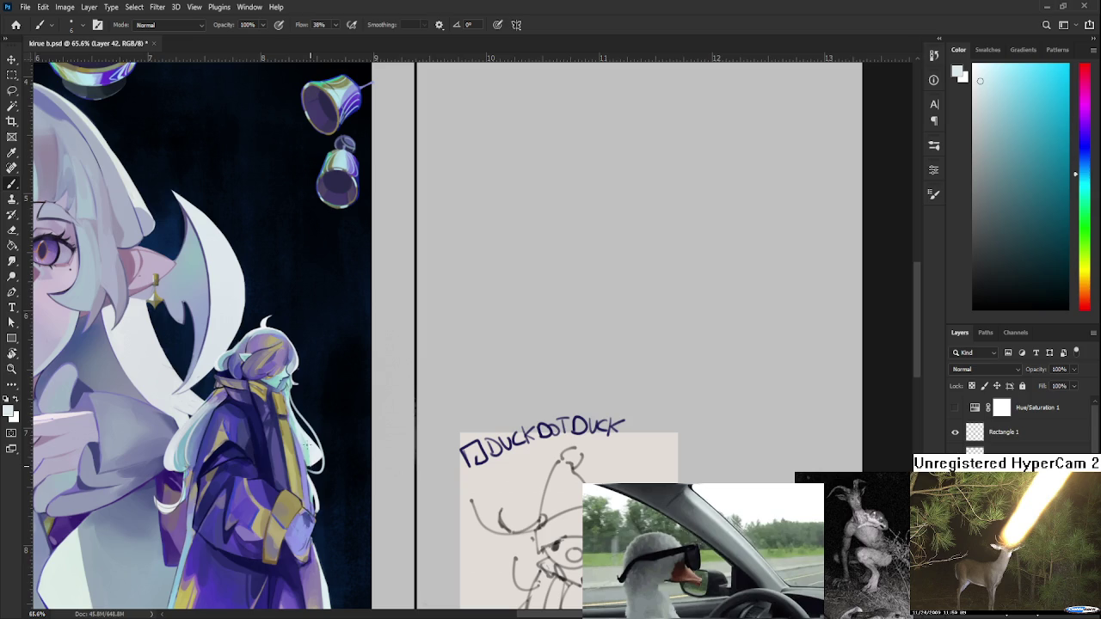
pyautogui.keyDown('alt'); pyautogui.click(316, 444); pyautogui.keyUp('alt')
pyautogui.keyDown('alt'); pyautogui.click(310, 439); pyautogui.keyUp('alt')
pyautogui.keyDown('alt'); pyautogui.click(307, 432); pyautogui.keyUp('alt')
pyautogui.keyDown('alt'); pyautogui.click(298, 421); pyautogui.keyUp('alt')
pyautogui.scroll(2, 283, 430)
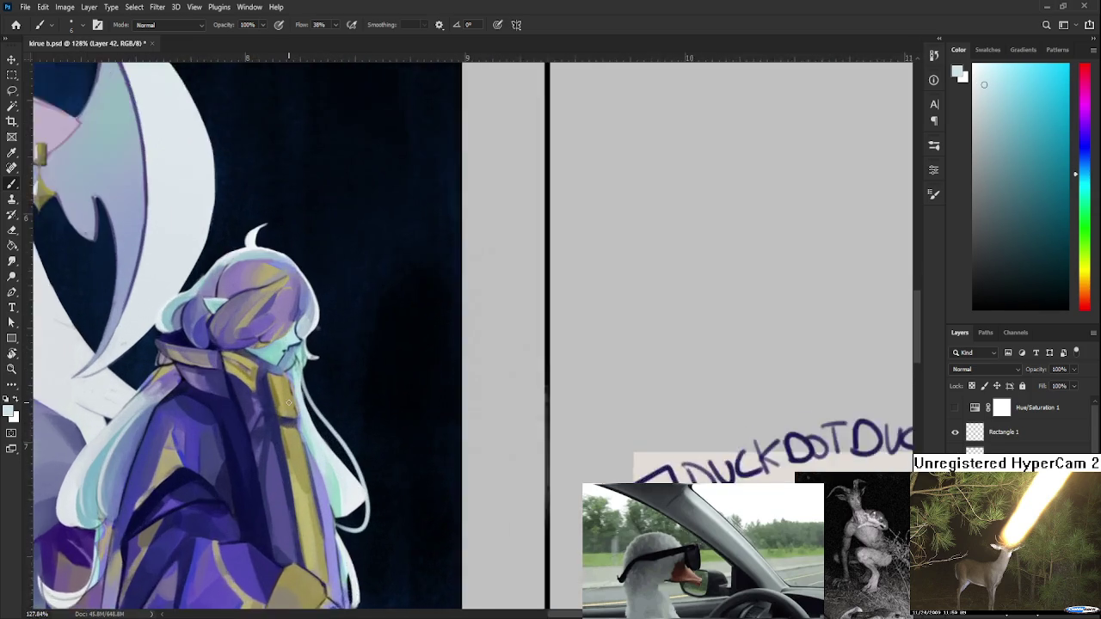
# Sample blue-grey and near-white tones from the face and touch it up with the eraser.
pyautogui.scroll(1, 283, 435)
pyautogui.scroll(1, 279, 440)
pyautogui.scroll(1, 329, 433)
pyautogui.keyDown('alt'); pyautogui.click(326, 435); pyautogui.keyUp('alt')
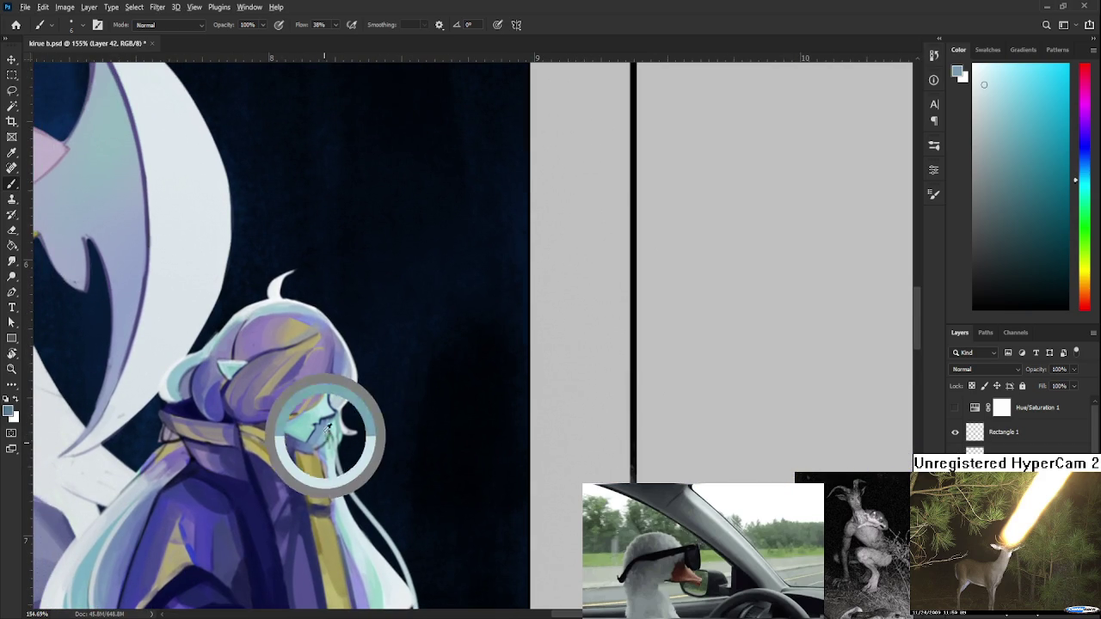
pyautogui.keyDown('alt'); pyautogui.click(327, 427); pyautogui.keyUp('alt')
pyautogui.keyDown('alt'); pyautogui.click(337, 418); pyautogui.keyUp('alt')
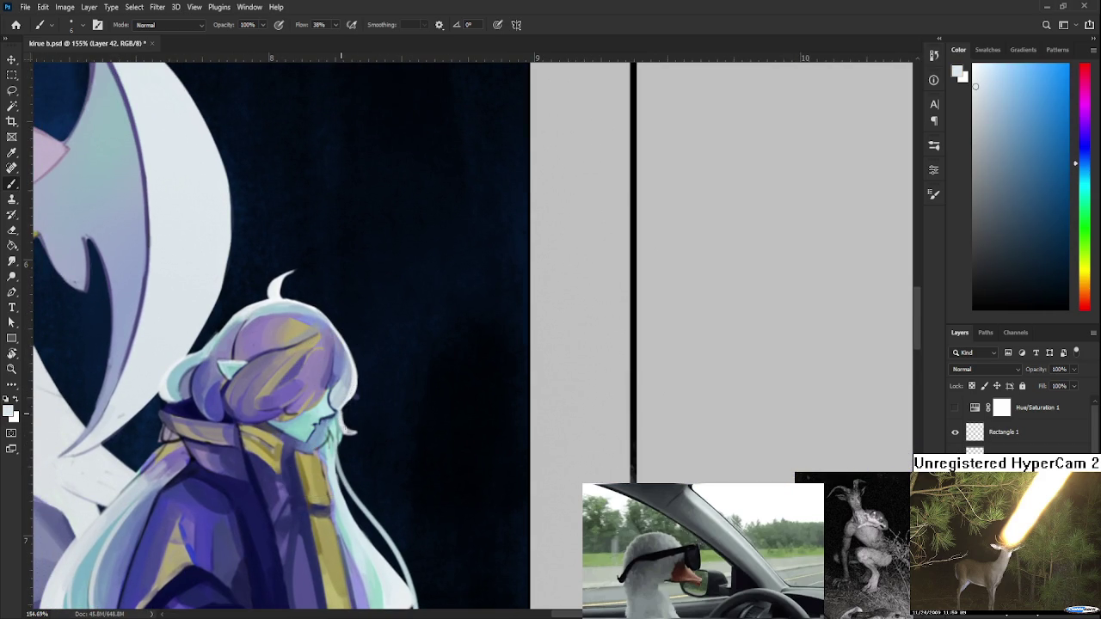
pyautogui.press('e')
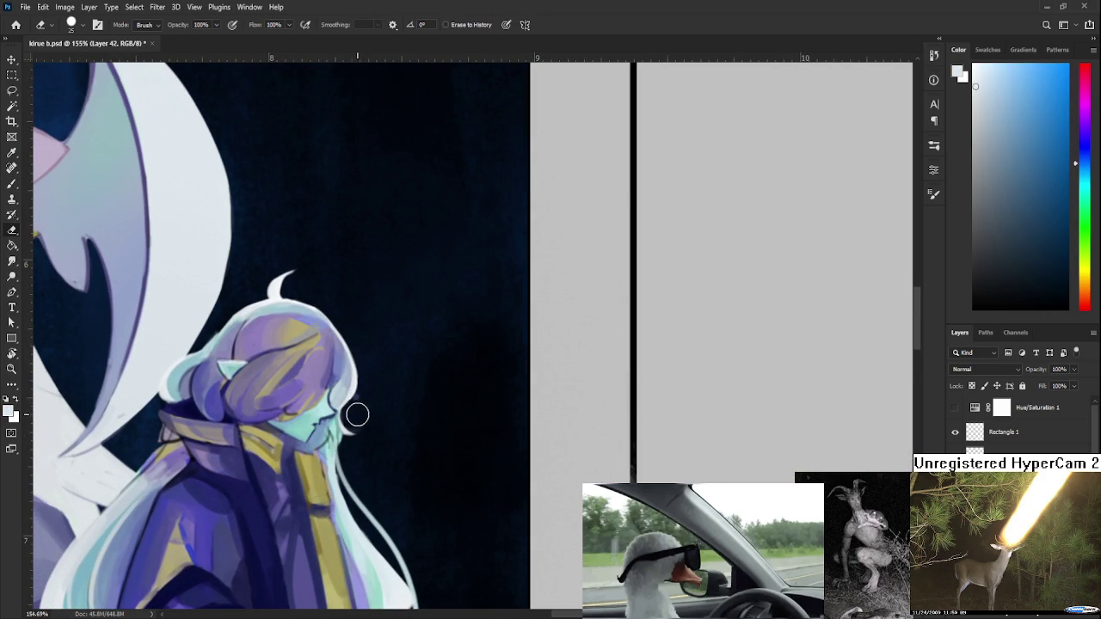
pyautogui.press('b')
# Paint light blue along the face profile and pick near-white for rim highlights.
pyautogui.keyDown('alt'); pyautogui.click(351, 383); pyautogui.keyUp('alt')
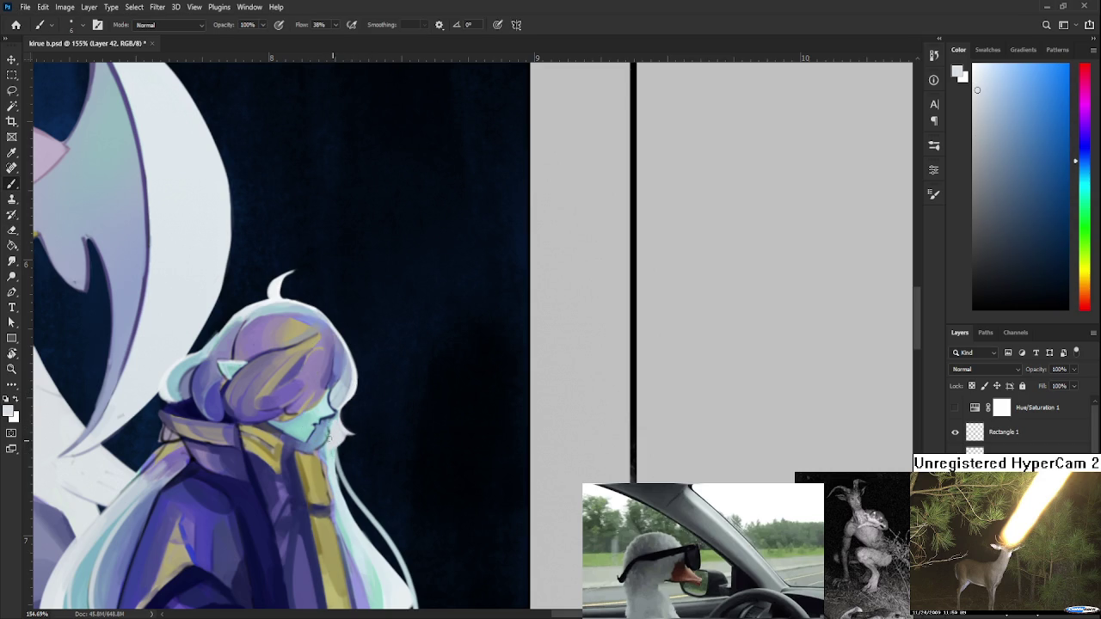
pyautogui.keyDown('alt'); pyautogui.click(325, 436); pyautogui.keyUp('alt')
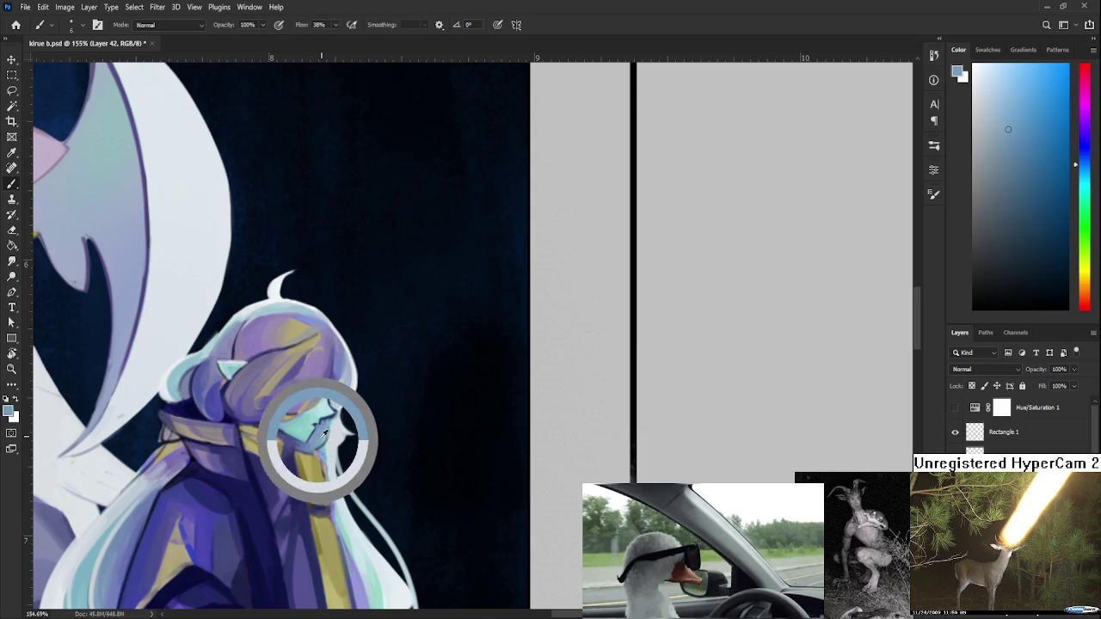
pyautogui.moveTo(323, 433); pyautogui.dragTo(321, 428)
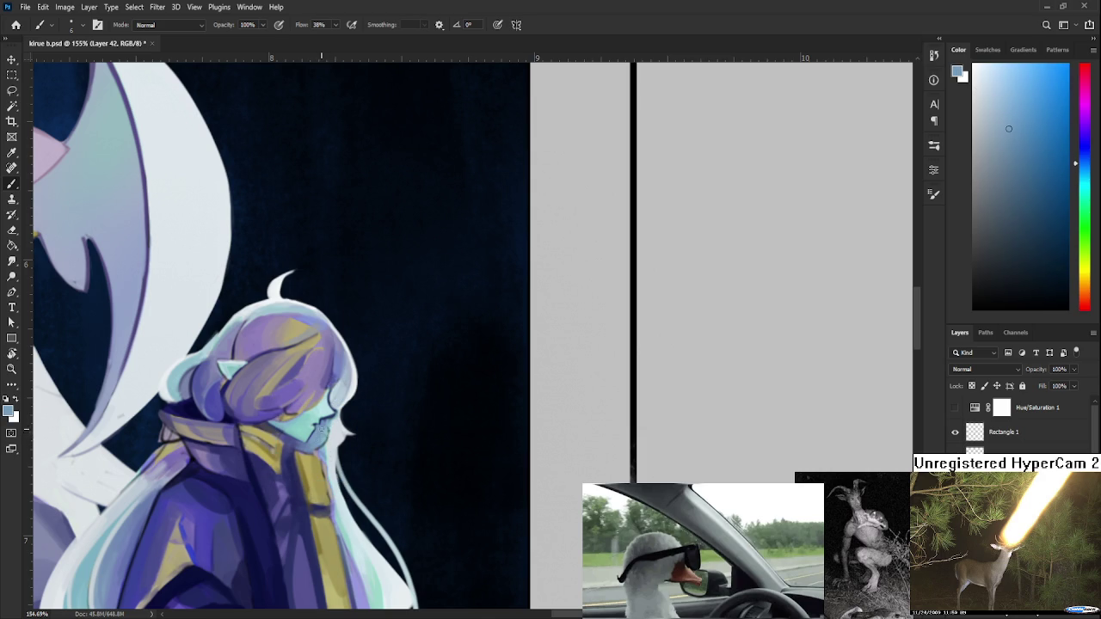
pyautogui.keyDown('alt'); pyautogui.click(327, 434); pyautogui.keyUp('alt')
pyautogui.keyDown('alt'); pyautogui.click(328, 443); pyautogui.keyUp('alt')
pyautogui.keyDown('alt'); pyautogui.click(331, 437); pyautogui.keyUp('alt')
pyautogui.scroll(-5, 368, 418)
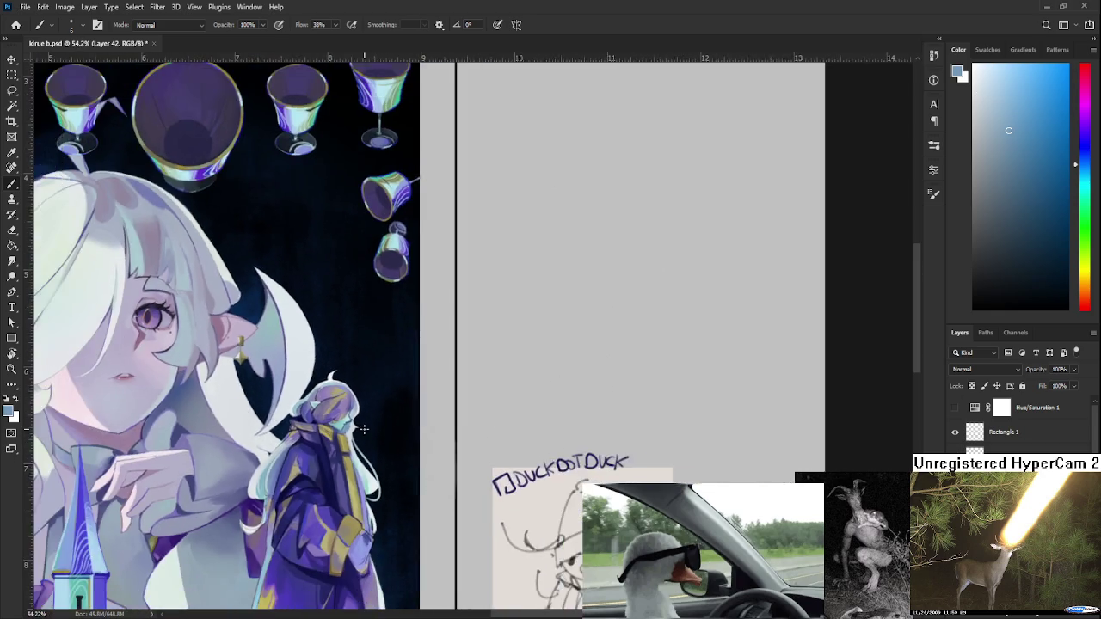
# Tilt the canvas view and sample light blue and near-white tones from the face.
pyautogui.scroll(2, 368, 418)
pyautogui.scroll(2, 343, 413)
pyautogui.scroll(2, 342, 413)
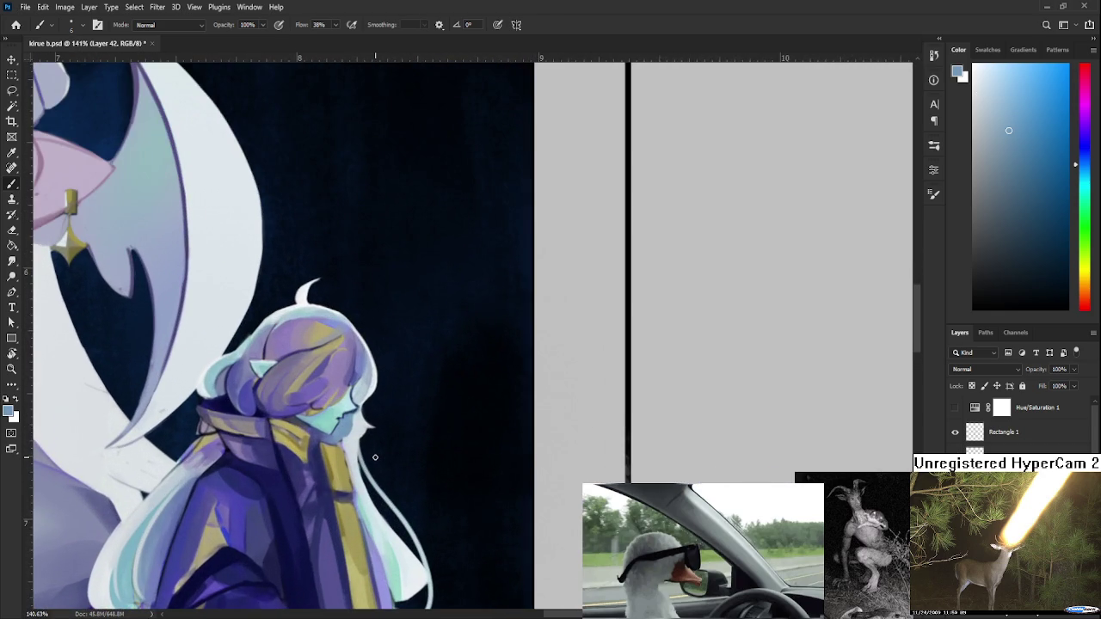
pyautogui.press('r')
pyautogui.moveTo(437, 494)
pyautogui.mouseDown()
pyautogui.moveTo(298, 441)
pyautogui.moveTo(288, 412)
pyautogui.mouseUp()
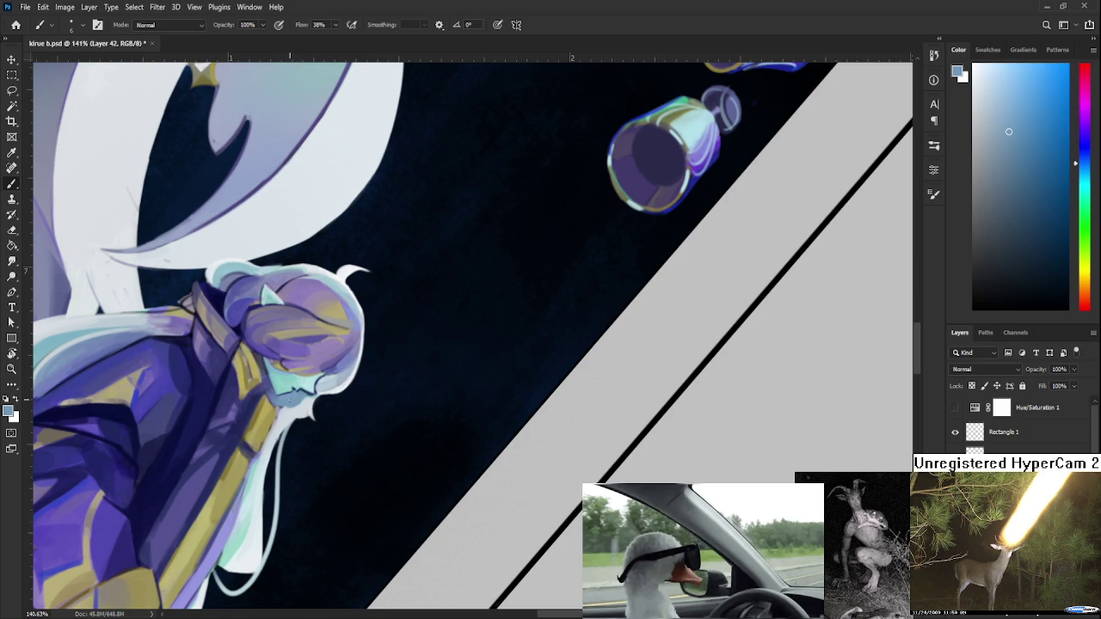
pyautogui.press('b')
pyautogui.keyDown('alt'); pyautogui.click(290, 411); pyautogui.keyUp('alt')
pyautogui.keyDown('alt'); pyautogui.click(286, 404); pyautogui.keyUp('alt')
pyautogui.keyDown('alt'); pyautogui.click(290, 412); pyautogui.keyUp('alt')
pyautogui.keyDown('alt'); pyautogui.click(282, 425); pyautogui.keyUp('alt')
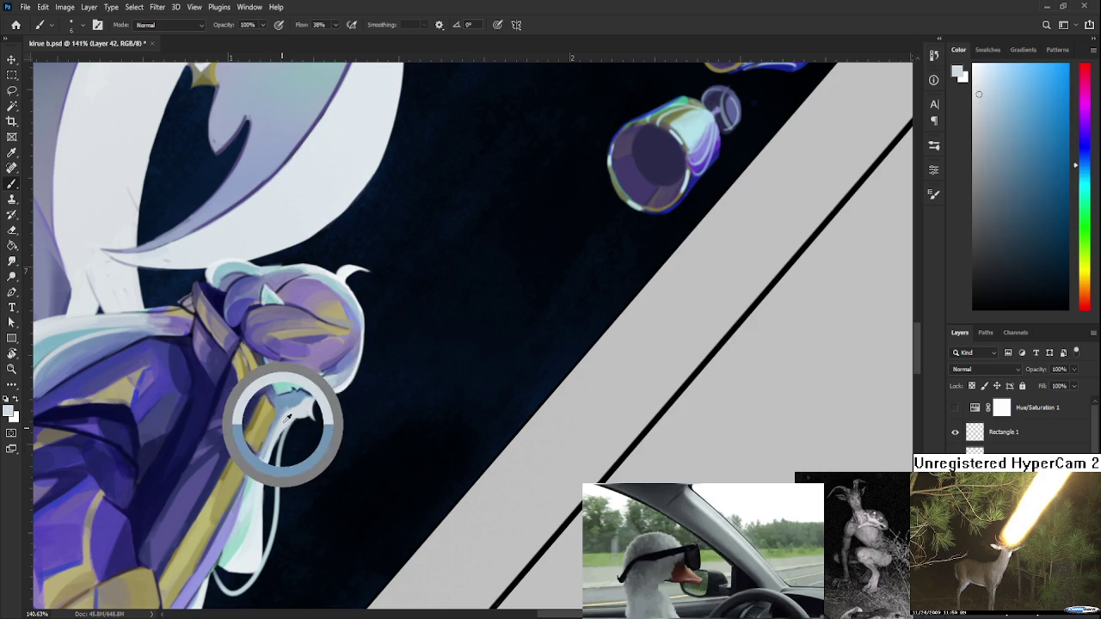
pyautogui.keyDown('alt'); pyautogui.click(285, 401); pyautogui.keyUp('alt')
pyautogui.keyDown('alt'); pyautogui.click(283, 421); pyautogui.keyUp('alt')
pyautogui.keyDown('alt'); pyautogui.click(270, 451); pyautogui.keyUp('alt')
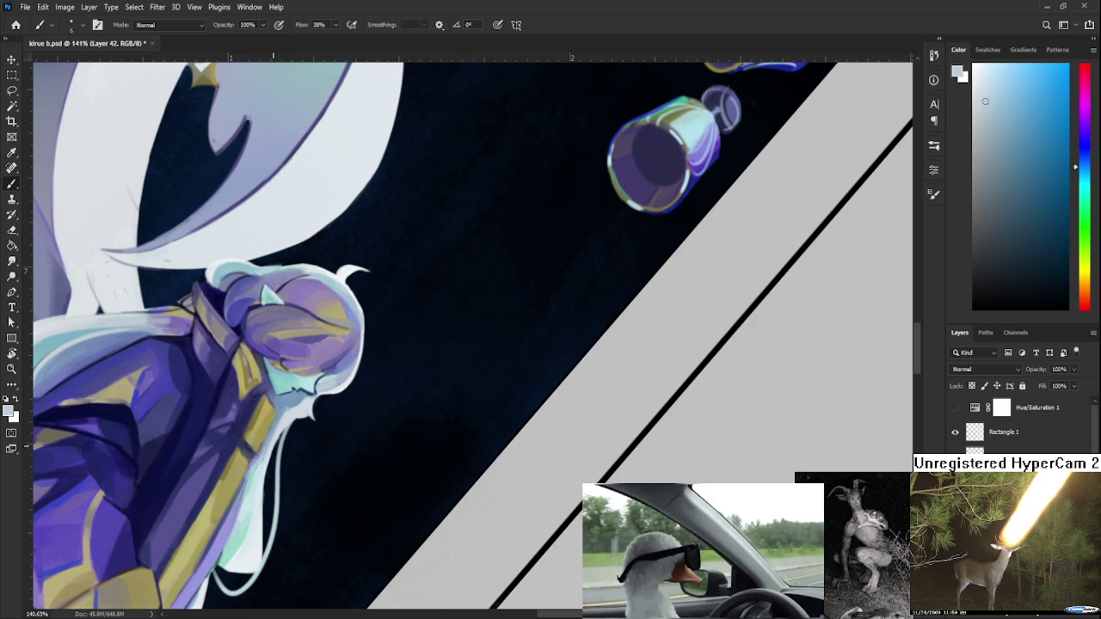
pyautogui.keyDown('alt'); pyautogui.click(270, 443); pyautogui.keyUp('alt')
pyautogui.keyDown('alt'); pyautogui.click(275, 435); pyautogui.keyUp('alt')
# Rotate the canvas to a new angle and sample lighter blues beside the face.
pyautogui.press('r')
pyautogui.moveTo(482, 361)
pyautogui.mouseDown()
pyautogui.moveTo(434, 444)
pyautogui.moveTo(482, 489)
pyautogui.mouseUp()
pyautogui.scroll(-4, 435, 444)
pyautogui.scroll(2, 482, 489)
pyautogui.scroll(3, 481, 489)
pyautogui.scroll(2, 482, 488)
pyautogui.press('b')
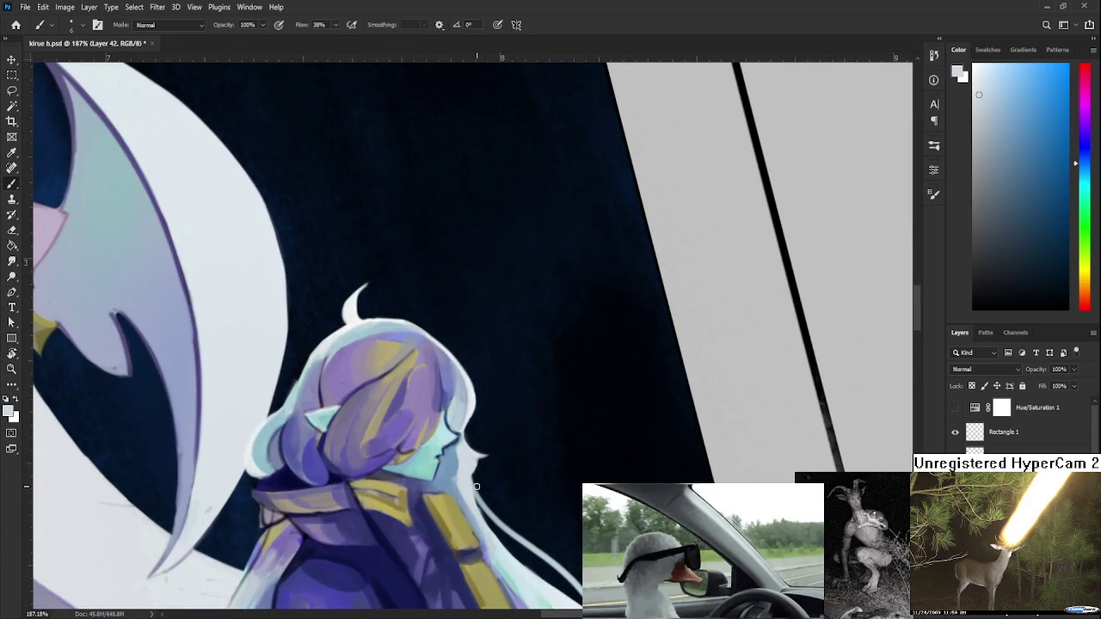
pyautogui.keyDown('alt'); pyautogui.click(467, 456); pyautogui.keyUp('alt')
pyautogui.keyDown('alt'); pyautogui.click(449, 467); pyautogui.keyUp('alt')
pyautogui.keyDown('alt'); pyautogui.click(450, 474); pyautogui.keyUp('alt')
pyautogui.keyDown('alt'); pyautogui.click(456, 465); pyautogui.keyUp('alt')
pyautogui.keyDown('alt'); pyautogui.click(451, 460); pyautogui.keyUp('alt')
pyautogui.keyDown('alt'); pyautogui.click(464, 453); pyautogui.keyUp('alt')
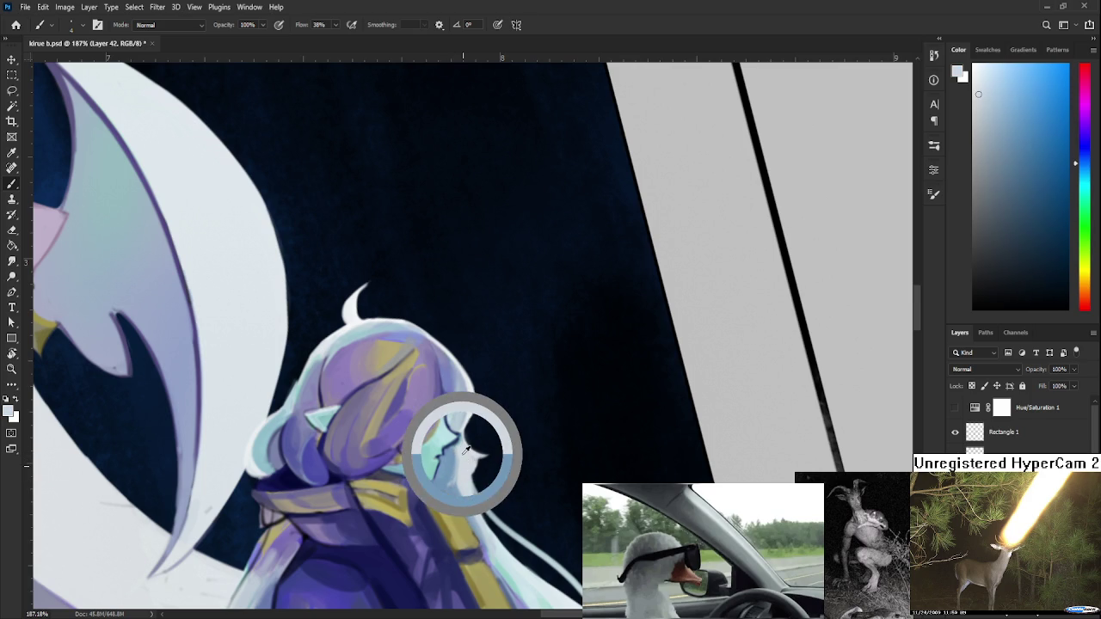
# Resample light and near-white blues along the face edge and chin to smooth the profile.
pyautogui.moveTo(466, 451); pyautogui.dragTo(465, 445)
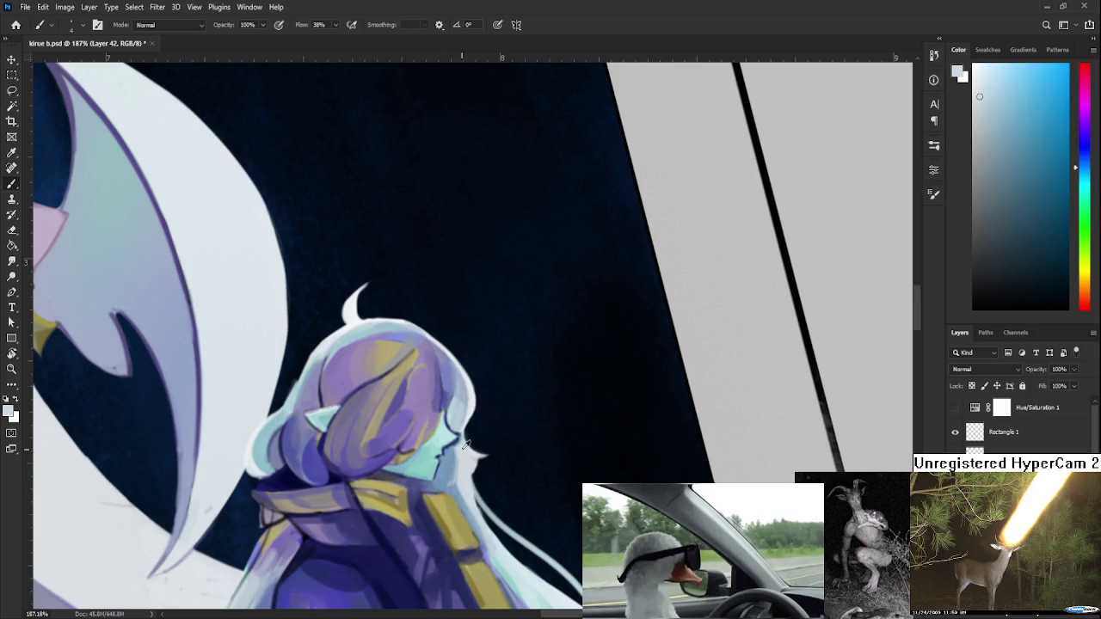
pyautogui.keyDown('alt'); pyautogui.click(465, 445); pyautogui.keyUp('alt')
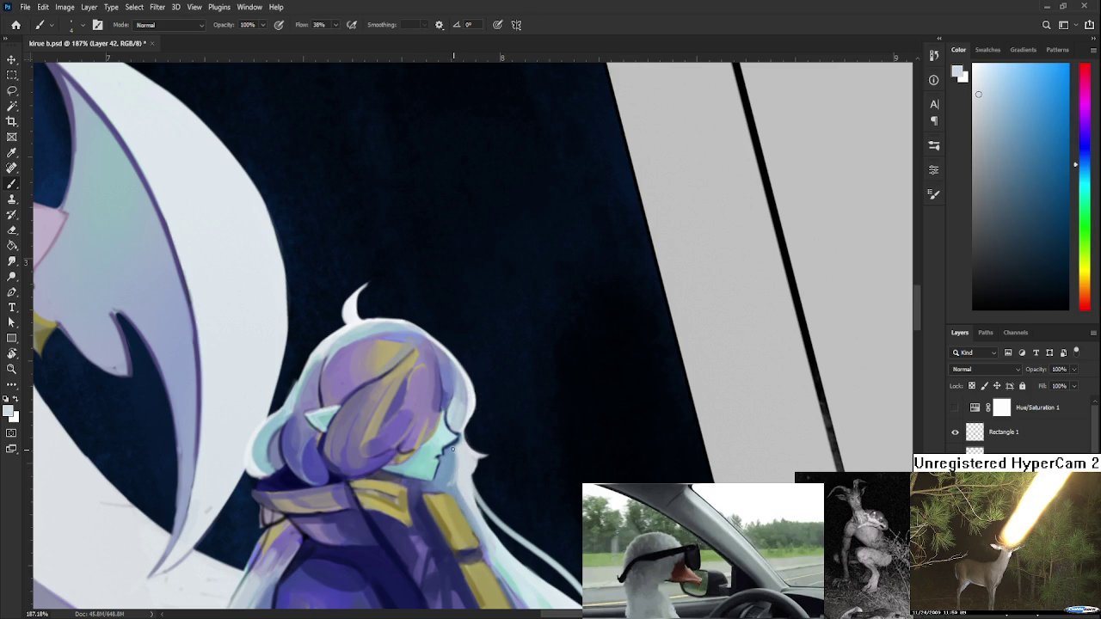
pyautogui.keyDown('alt'); pyautogui.click(451, 447); pyautogui.keyUp('alt')
pyautogui.keyDown('alt'); pyautogui.click(463, 479); pyautogui.keyUp('alt')
pyautogui.keyDown('alt'); pyautogui.click(450, 469); pyautogui.keyUp('alt')
pyautogui.keyDown('alt'); pyautogui.click(465, 456); pyautogui.keyUp('alt')
pyautogui.keyDown('alt'); pyautogui.click(460, 456); pyautogui.keyUp('alt')
pyautogui.keyDown('alt'); pyautogui.click(463, 443); pyautogui.keyUp('alt')
pyautogui.keyDown('alt'); pyautogui.click(460, 440); pyautogui.keyUp('alt')
pyautogui.keyDown('alt'); pyautogui.click(463, 441); pyautogui.keyUp('alt')
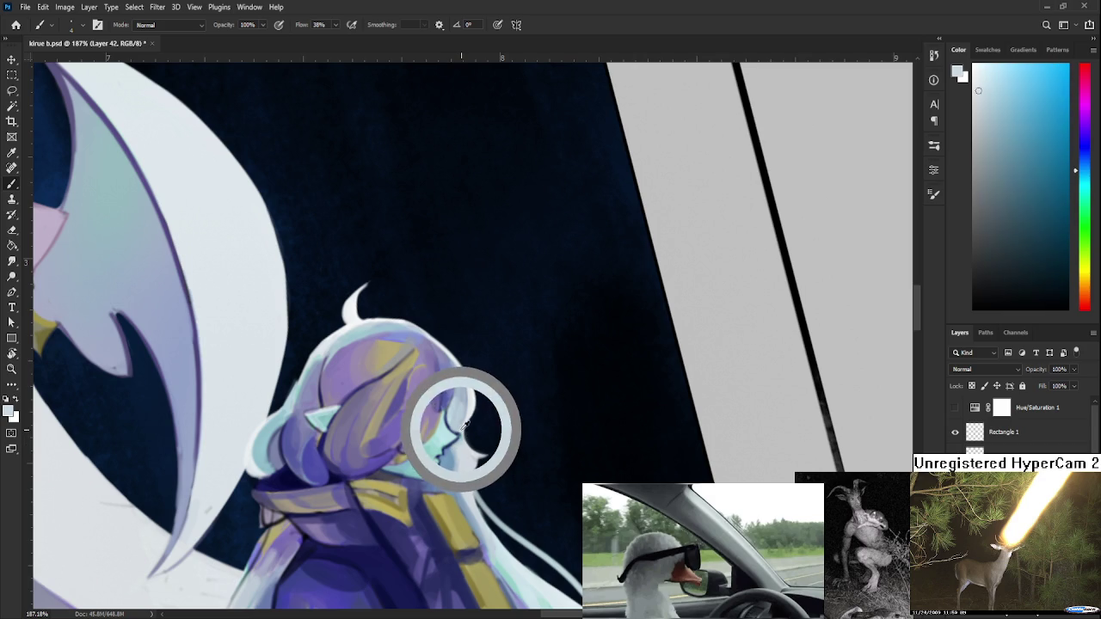
pyautogui.keyDown('alt'); pyautogui.click(458, 430); pyautogui.keyUp('alt')
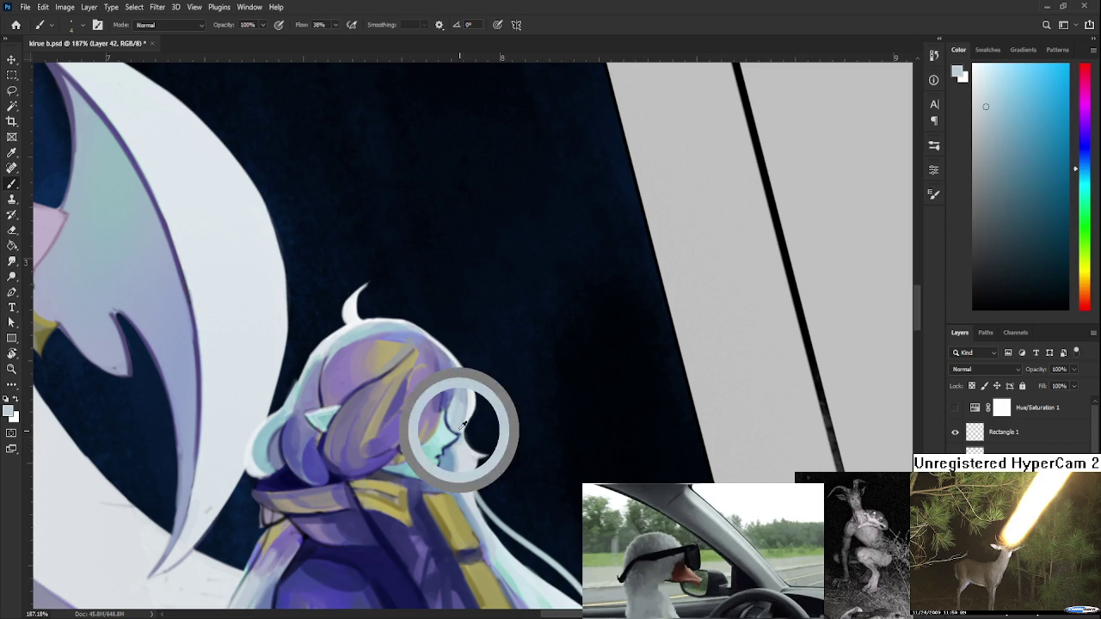
pyautogui.keyDown('alt'); pyautogui.click(471, 411); pyautogui.keyUp('alt')
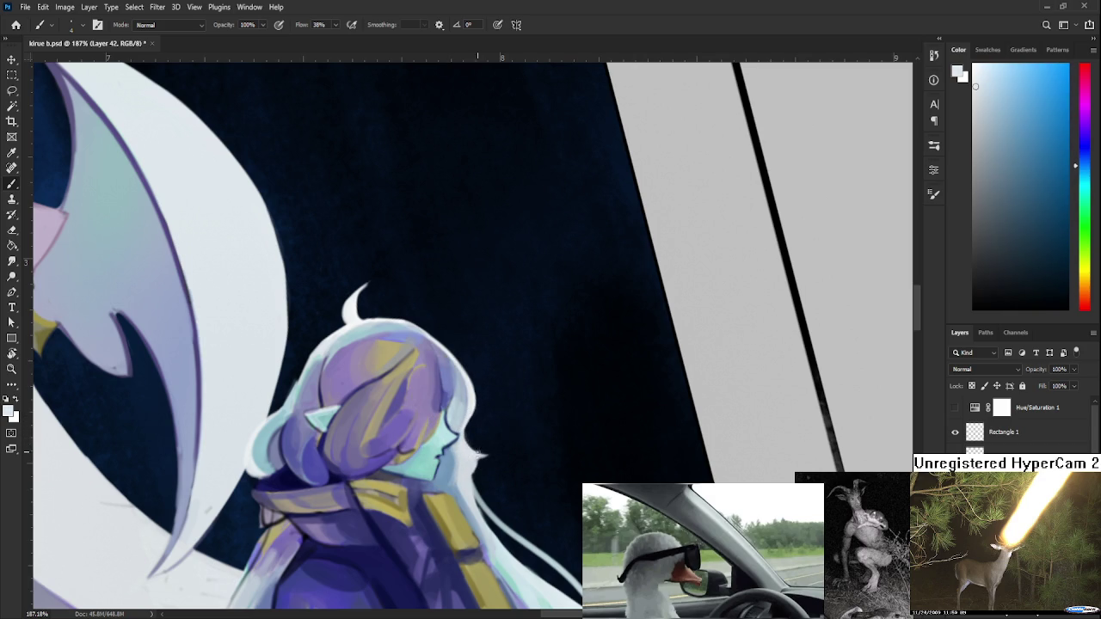
pyautogui.keyDown('alt'); pyautogui.click(457, 454); pyautogui.keyUp('alt')
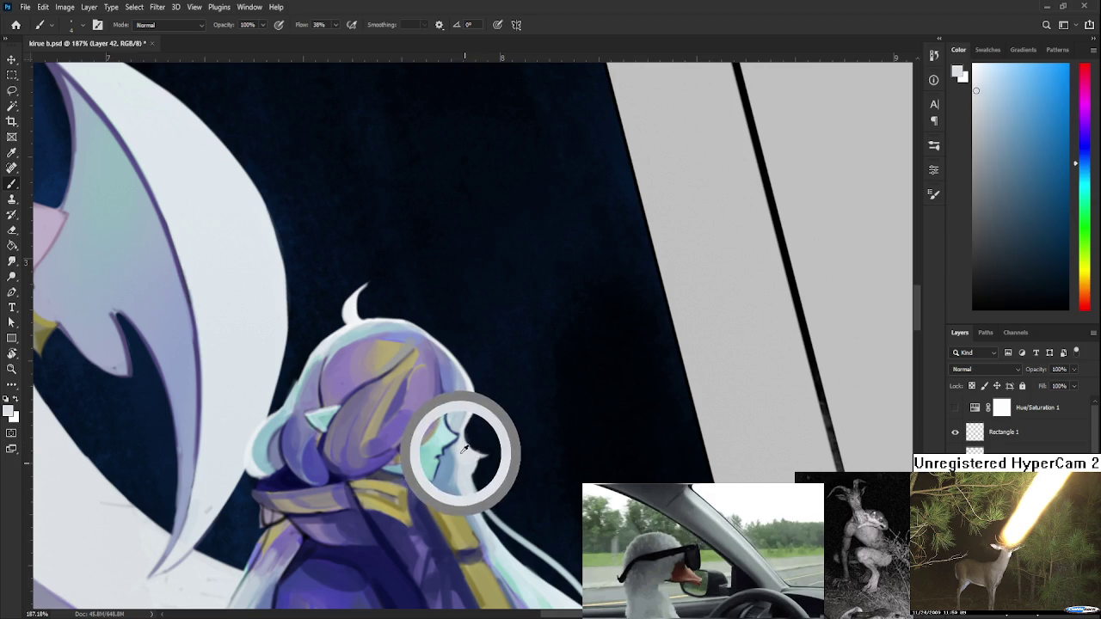
pyautogui.scroll(-3, 518, 418)
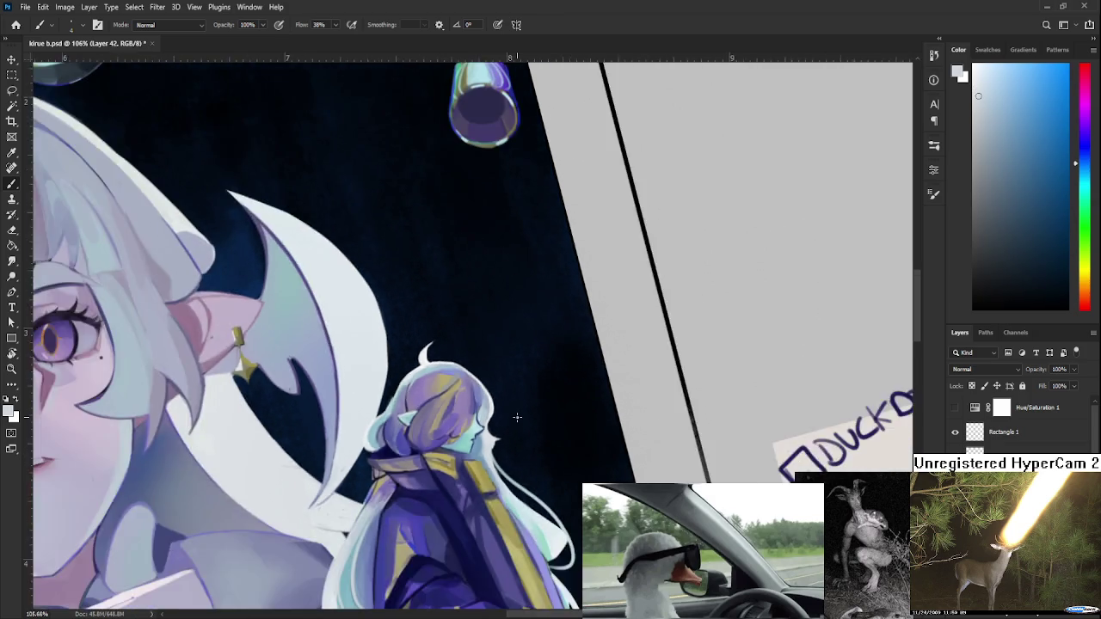
# Level the canvas rotation, zoom in, and paint light teal along the small figure's pale hair strand.
pyautogui.scroll(-3, 517, 418)
pyautogui.scroll(-3, 518, 418)
pyautogui.press('r')
pyautogui.moveTo(531, 427); pyautogui.dragTo(506, 439)
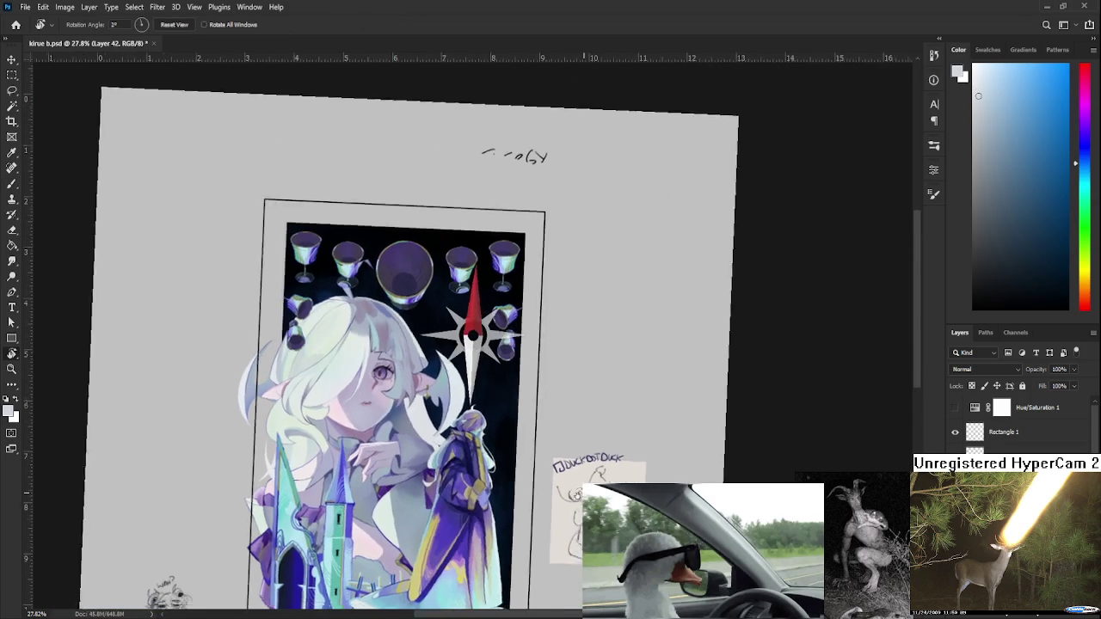
pyautogui.scroll(1, 453, 411)
pyautogui.scroll(1, 453, 410)
pyautogui.scroll(2, 454, 410)
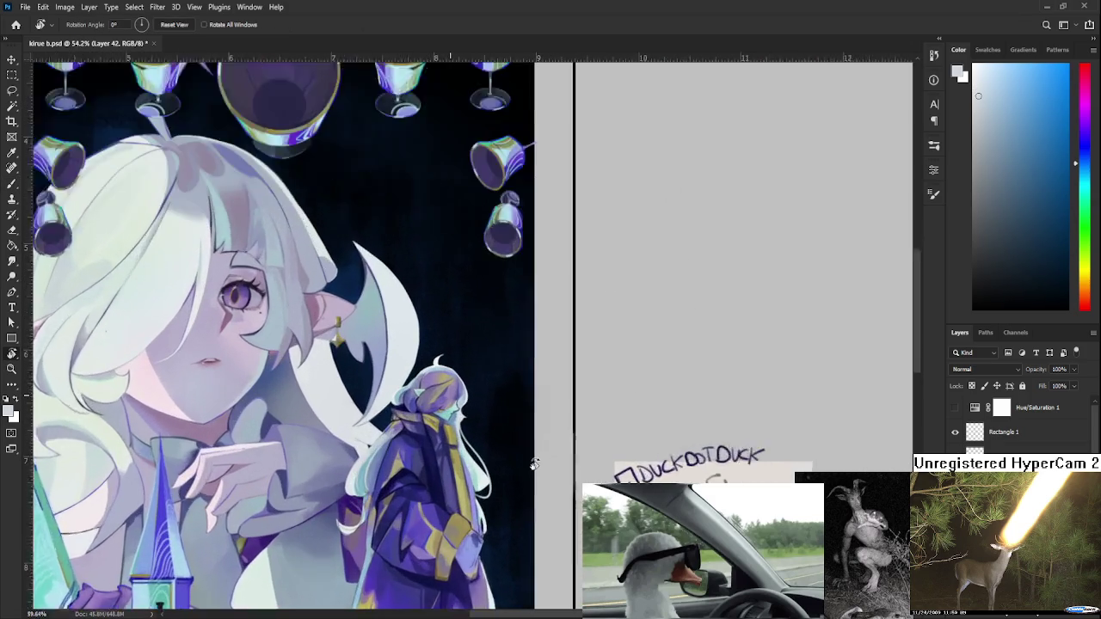
pyautogui.scroll(2, 453, 410)
pyautogui.scroll(2, 453, 411)
pyautogui.moveTo(453, 410); pyautogui.dragTo(434, 476)
pyautogui.press('b')
pyautogui.keyDown('alt'); pyautogui.click(404, 480); pyautogui.keyUp('alt')
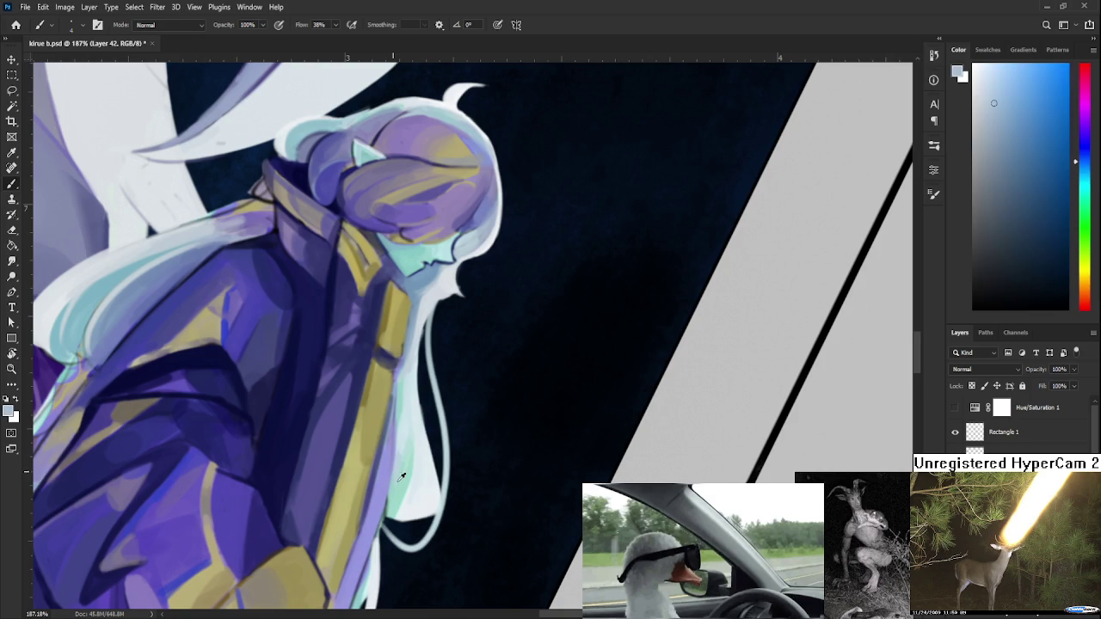
pyautogui.scroll(1, 434, 435)
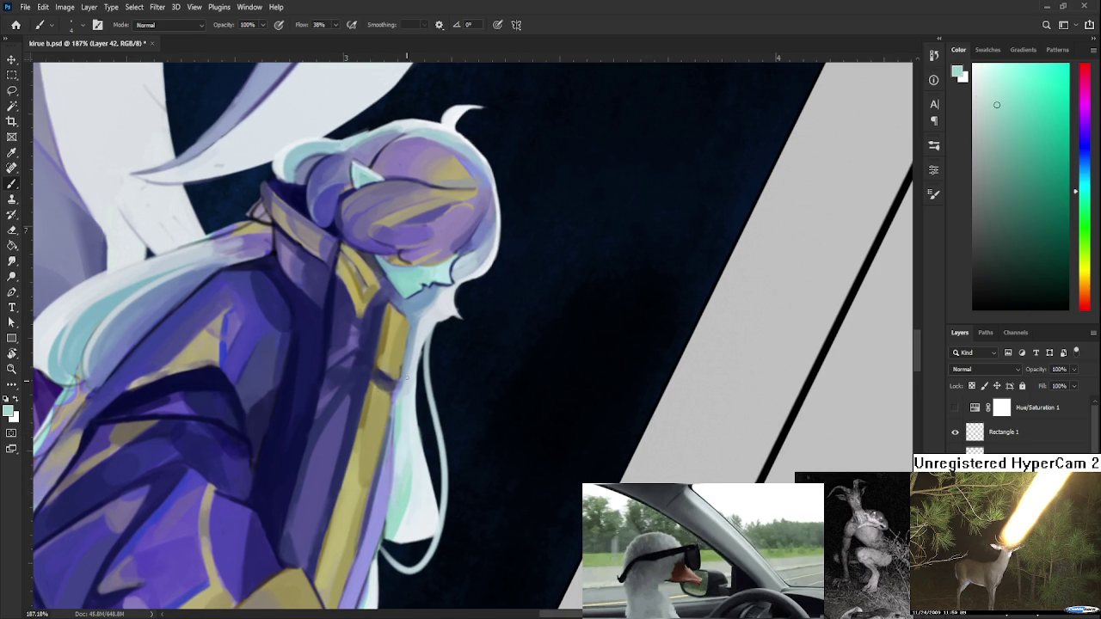
pyautogui.moveTo(411, 471); pyautogui.dragTo(414, 535)
# Sample tan yellow, light grey-blue and dark navy colours from the small figure's coat and hair.
pyautogui.scroll(-2, 456, 391)
pyautogui.scroll(-2, 456, 392)
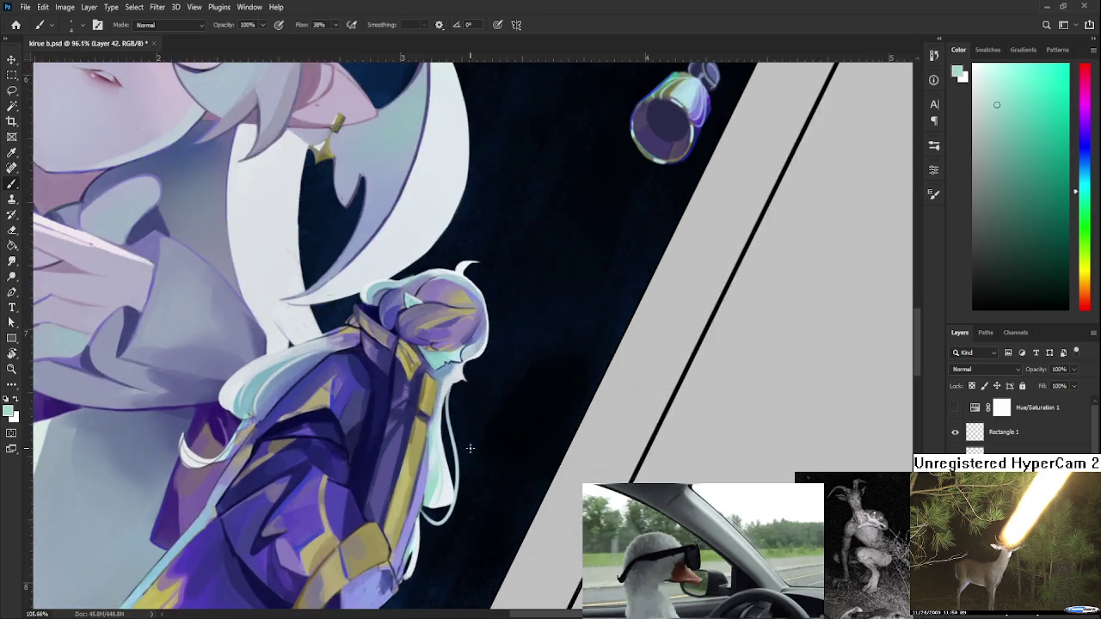
pyautogui.scroll(3, 456, 391)
pyautogui.scroll(2, 456, 391)
pyautogui.moveTo(419, 417); pyautogui.dragTo(330, 460)
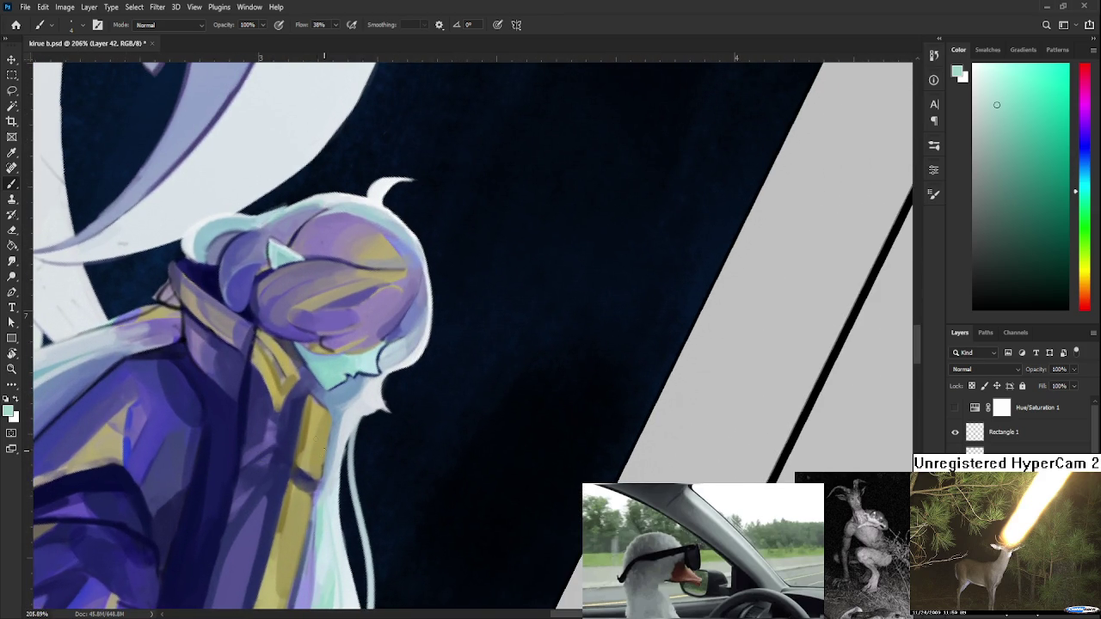
pyautogui.keyDown('alt'); pyautogui.click(329, 460); pyautogui.keyUp('alt')
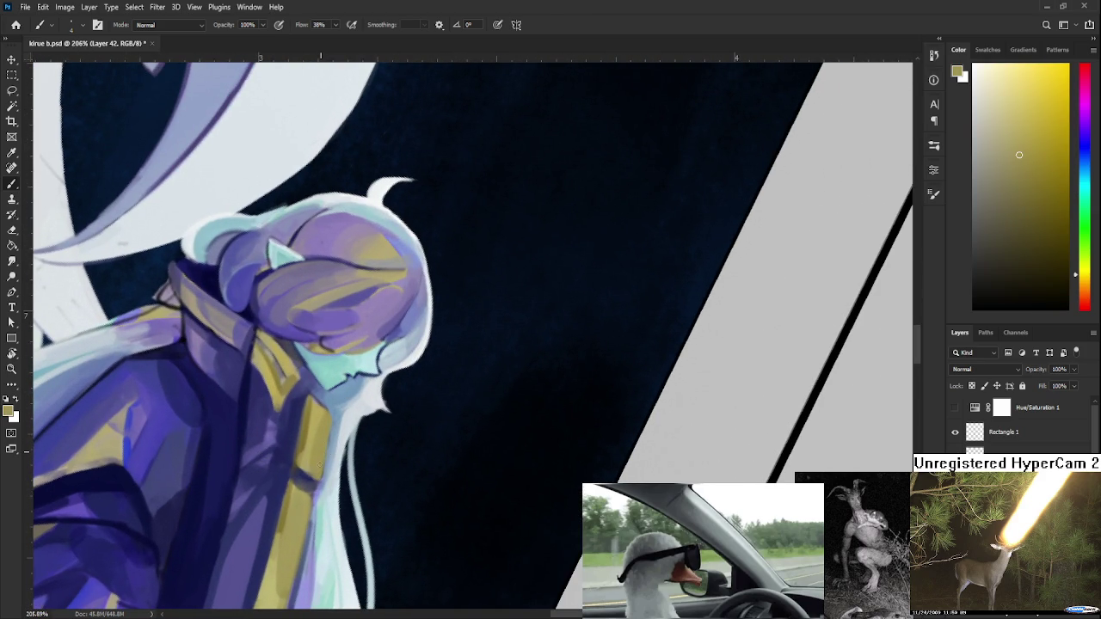
pyautogui.keyDown('alt'); pyautogui.click(331, 444); pyautogui.keyUp('alt')
pyautogui.keyDown('alt'); pyautogui.click(310, 478); pyautogui.keyUp('alt')
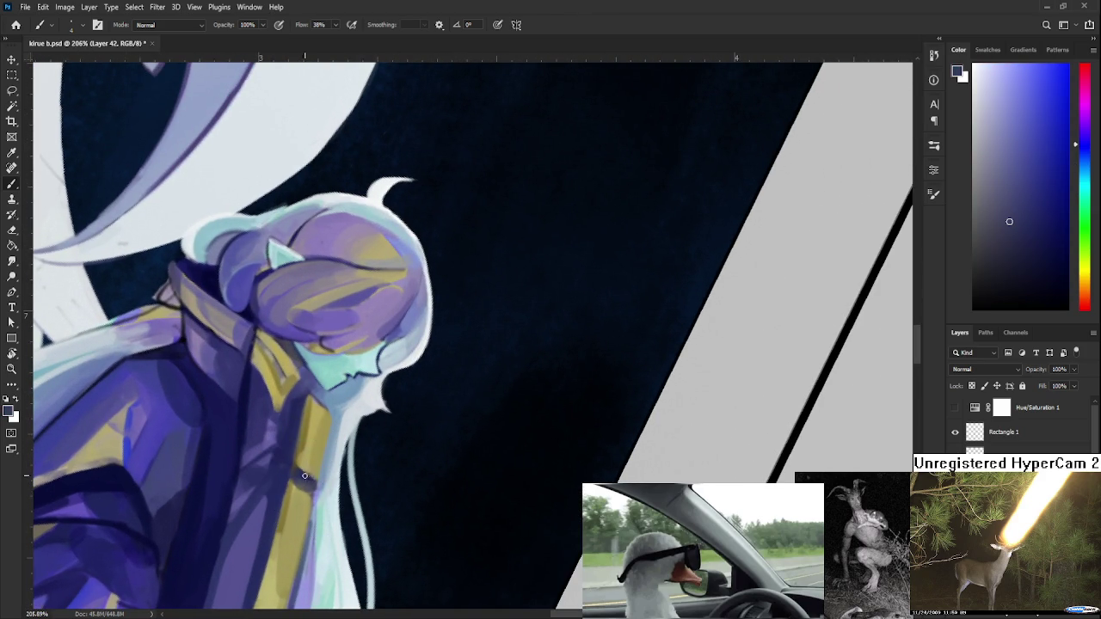
pyautogui.keyDown('alt'); pyautogui.click(302, 469); pyautogui.keyUp('alt')
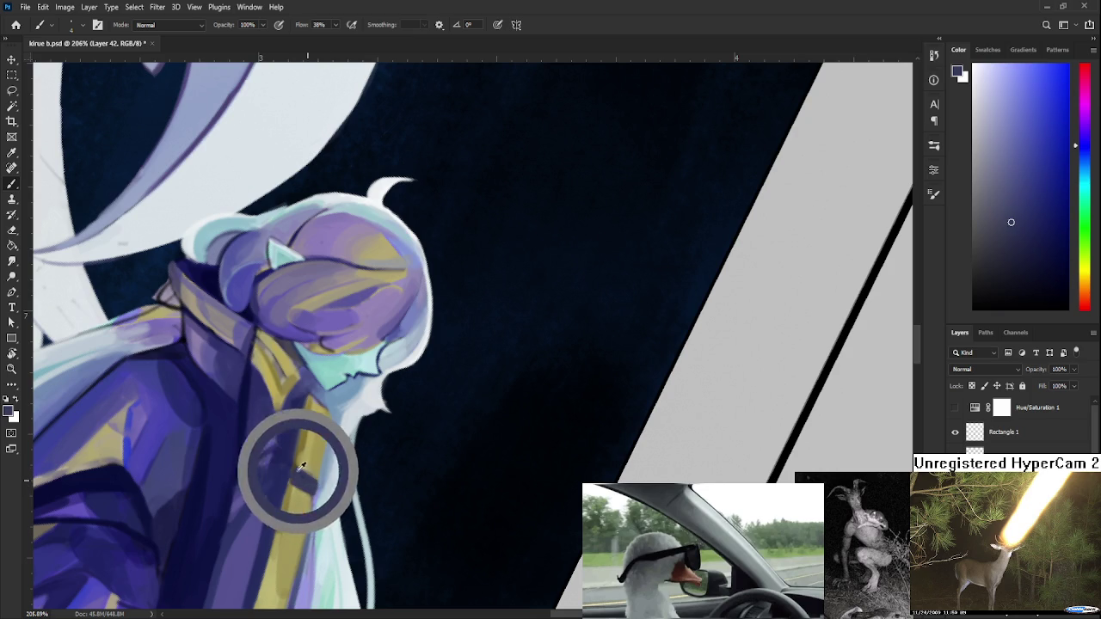
pyautogui.keyDown('alt'); pyautogui.click(325, 482); pyautogui.keyUp('alt')
pyautogui.keyDown('alt'); pyautogui.click(324, 476); pyautogui.keyUp('alt')
pyautogui.moveTo(318, 488); pyautogui.dragTo(340, 431)
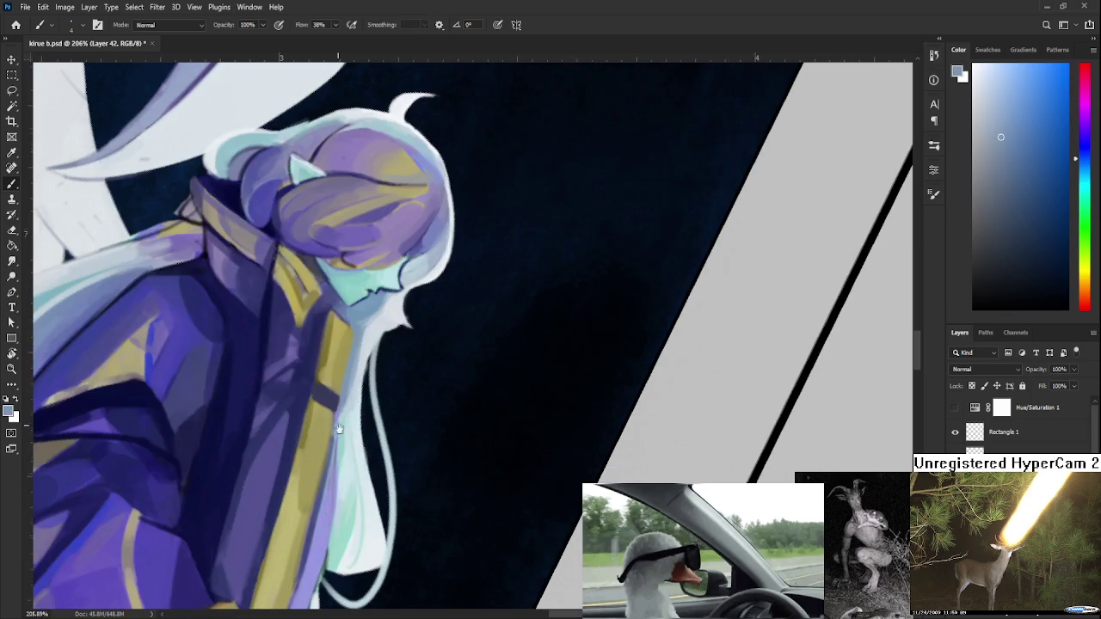
pyautogui.keyDown('alt'); pyautogui.click(336, 446); pyautogui.keyUp('alt')
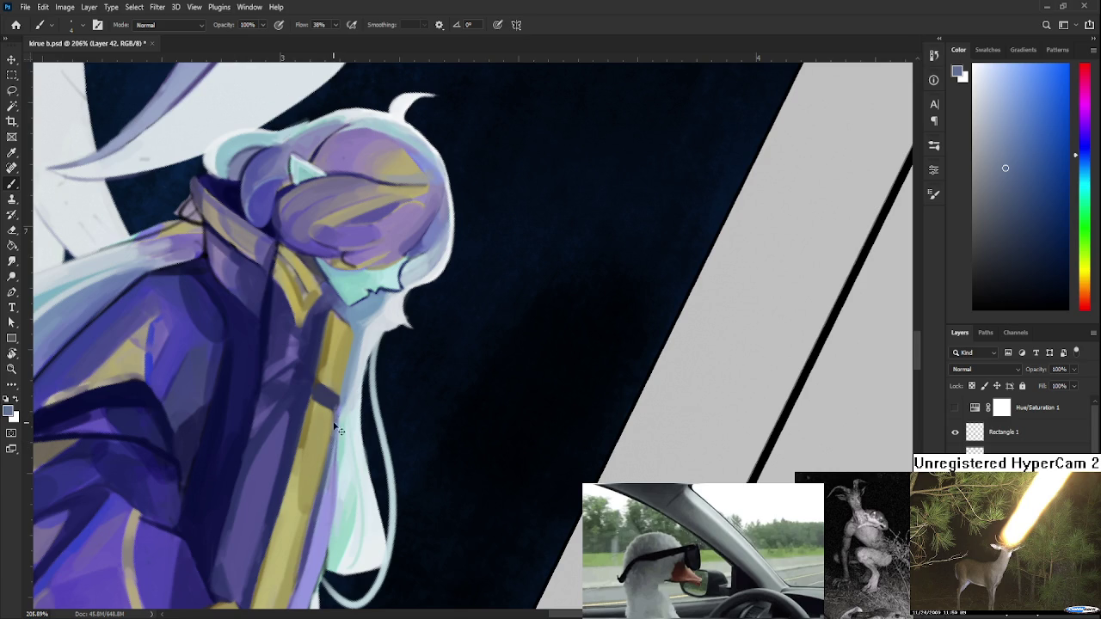
pyautogui.keyDown('alt'); pyautogui.click(338, 420); pyautogui.keyUp('alt')
# Zoom the view out from the small figure's coat and hair.
pyautogui.scroll(-2, 548, 415)
# Sample a light hair tone and paint a light stroke on the pale hair tip.
pyautogui.scroll(-2, 531, 405)
pyautogui.scroll(3, 501, 422)
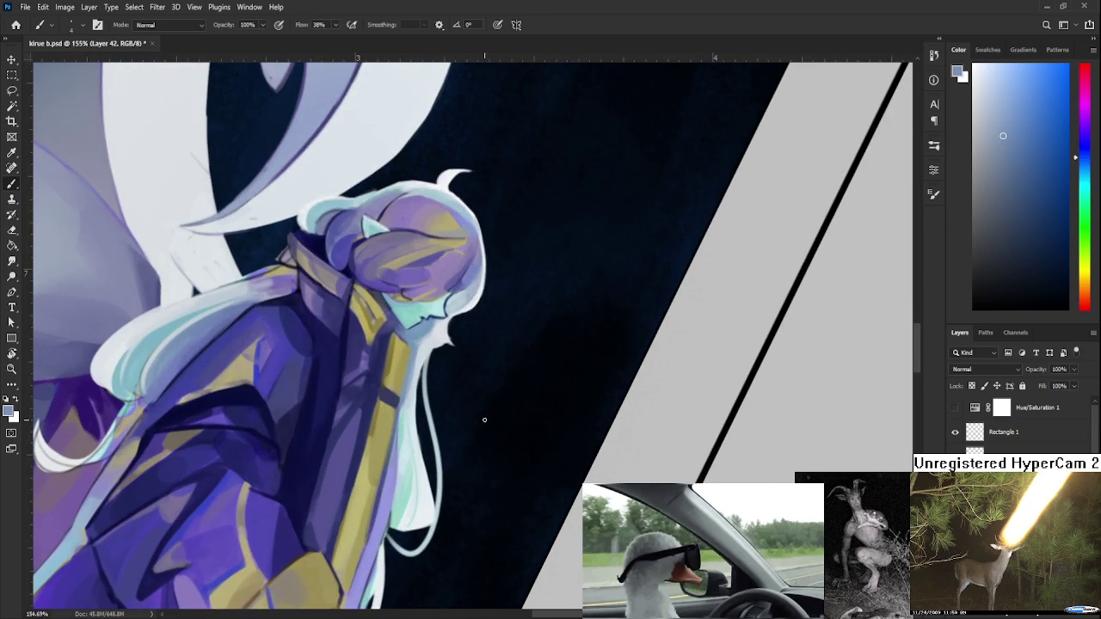
pyautogui.moveTo(488, 379); pyautogui.dragTo(410, 430)
pyautogui.press('e')
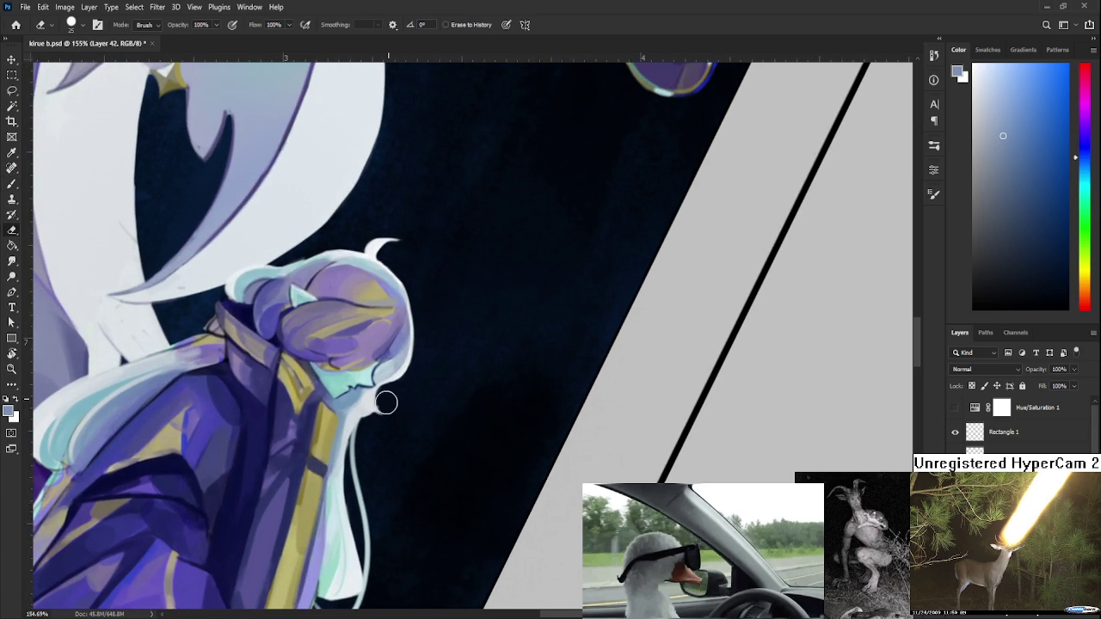
pyautogui.press('b')
pyautogui.keyDown('alt'); pyautogui.click(361, 393); pyautogui.keyUp('alt')
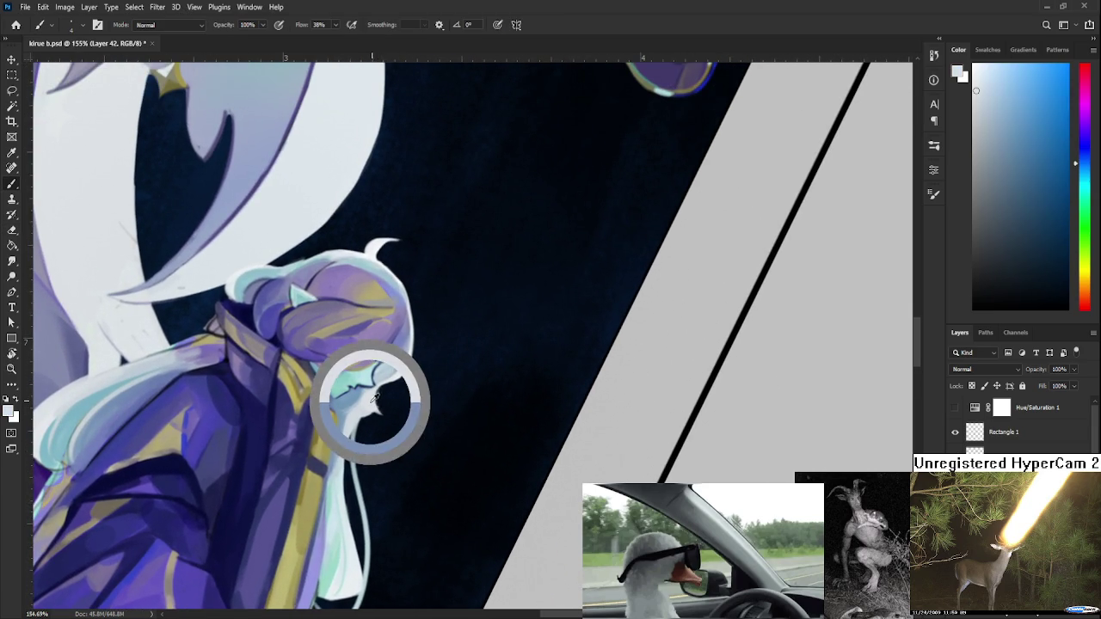
pyautogui.moveTo(380, 394); pyautogui.dragTo(380, 397)
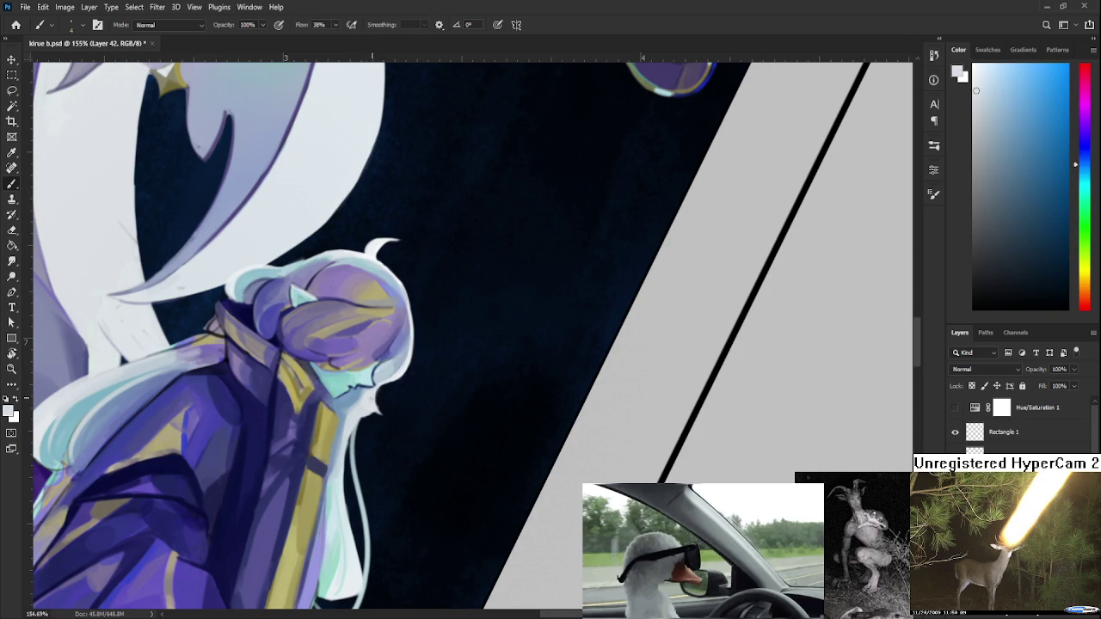
pyautogui.keyDown('alt'); pyautogui.click(371, 406); pyautogui.keyUp('alt')
pyautogui.moveTo(373, 418); pyautogui.dragTo(366, 416)
# Resample light and darker tones along the hair tip and edge, moving toward the face.
pyautogui.keyDown('alt'); pyautogui.click(374, 413); pyautogui.keyUp('alt')
pyautogui.keyDown('alt'); pyautogui.click(370, 413); pyautogui.keyUp('alt')
pyautogui.keyDown('alt'); pyautogui.click(368, 412); pyautogui.keyUp('alt')
pyautogui.keyDown('alt'); pyautogui.click(366, 413); pyautogui.keyUp('alt')
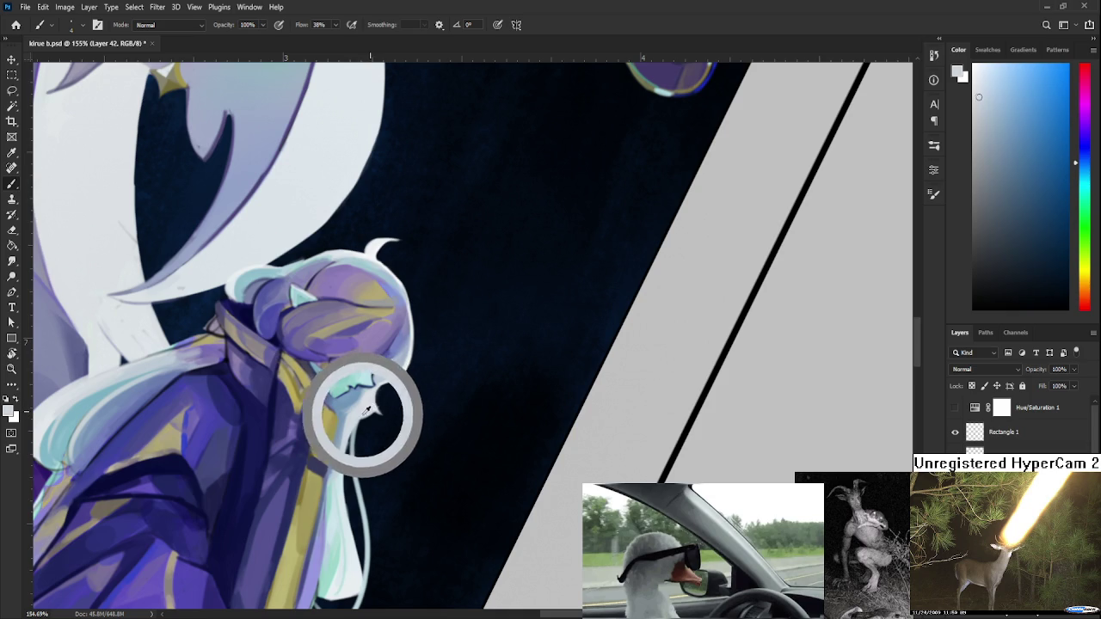
pyautogui.keyDown('alt'); pyautogui.click(363, 413); pyautogui.keyUp('alt')
pyautogui.keyDown('alt'); pyautogui.click(361, 413); pyautogui.keyUp('alt')
pyautogui.keyDown('alt'); pyautogui.click(360, 413); pyautogui.keyUp('alt')
pyautogui.keyDown('alt'); pyautogui.click(358, 414); pyautogui.keyUp('alt')
pyautogui.keyDown('alt'); pyautogui.click(356, 414); pyautogui.keyUp('alt')
pyautogui.keyDown('alt'); pyautogui.click(353, 420); pyautogui.keyUp('alt')
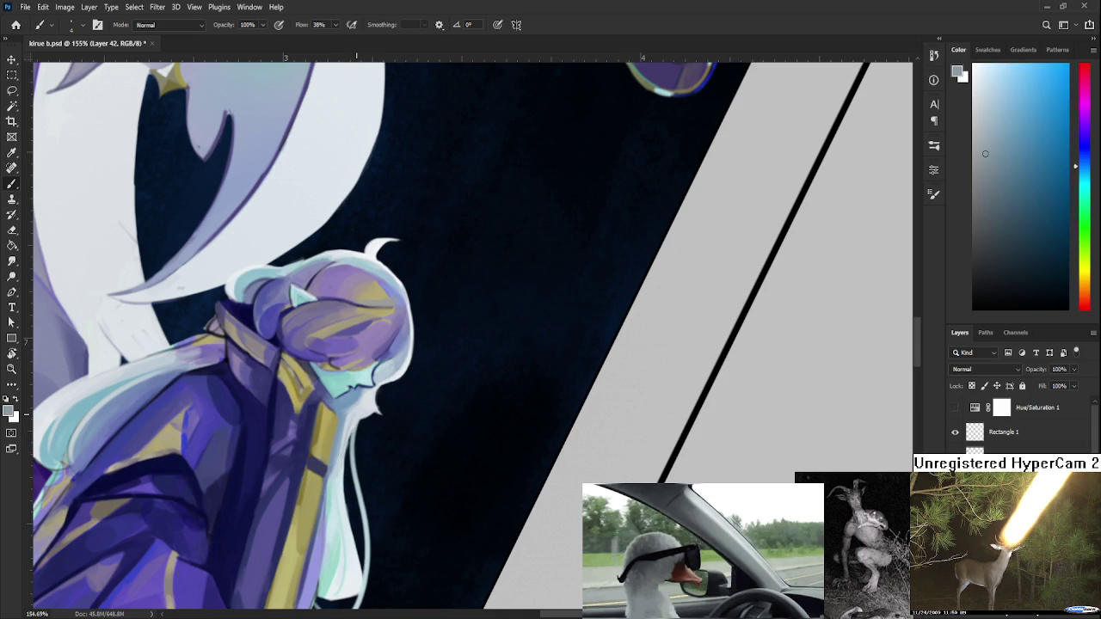
pyautogui.keyDown('alt'); pyautogui.click(345, 442); pyautogui.keyUp('alt')
pyautogui.moveTo(394, 430); pyautogui.dragTo(426, 423)
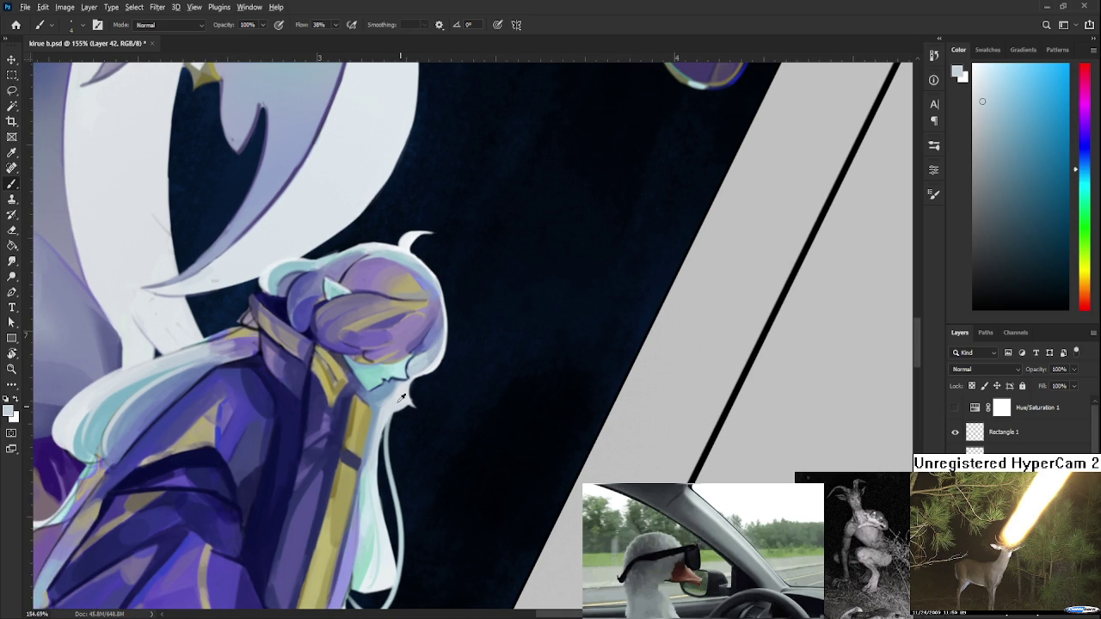
# Sample light blue and near-white tones from the small figure's face edge and hair.
pyautogui.keyDown('alt'); pyautogui.click(390, 387); pyautogui.keyUp('alt')
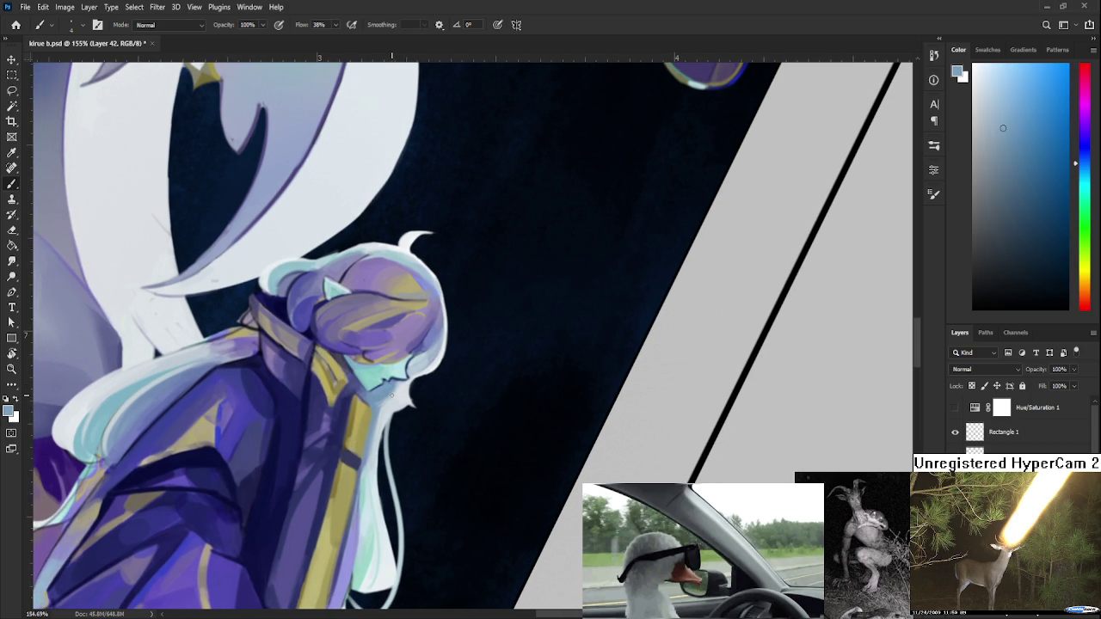
pyautogui.keyDown('alt'); pyautogui.click(399, 392); pyautogui.keyUp('alt')
pyautogui.keyDown('alt'); pyautogui.click(394, 389); pyautogui.keyUp('alt')
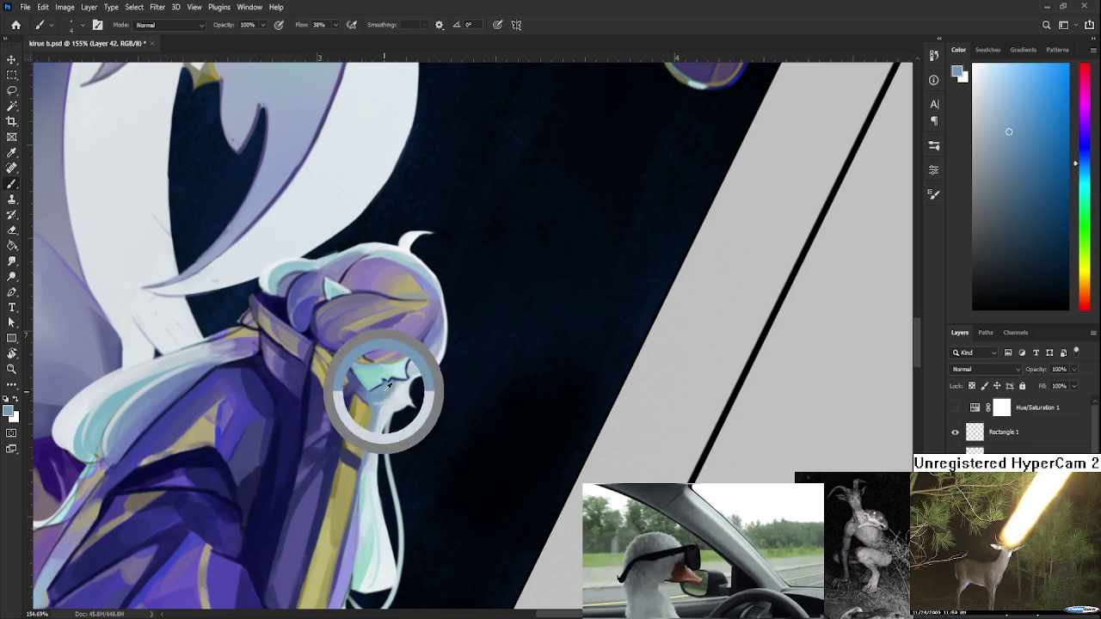
pyautogui.keyDown('alt'); pyautogui.click(388, 406); pyautogui.keyUp('alt')
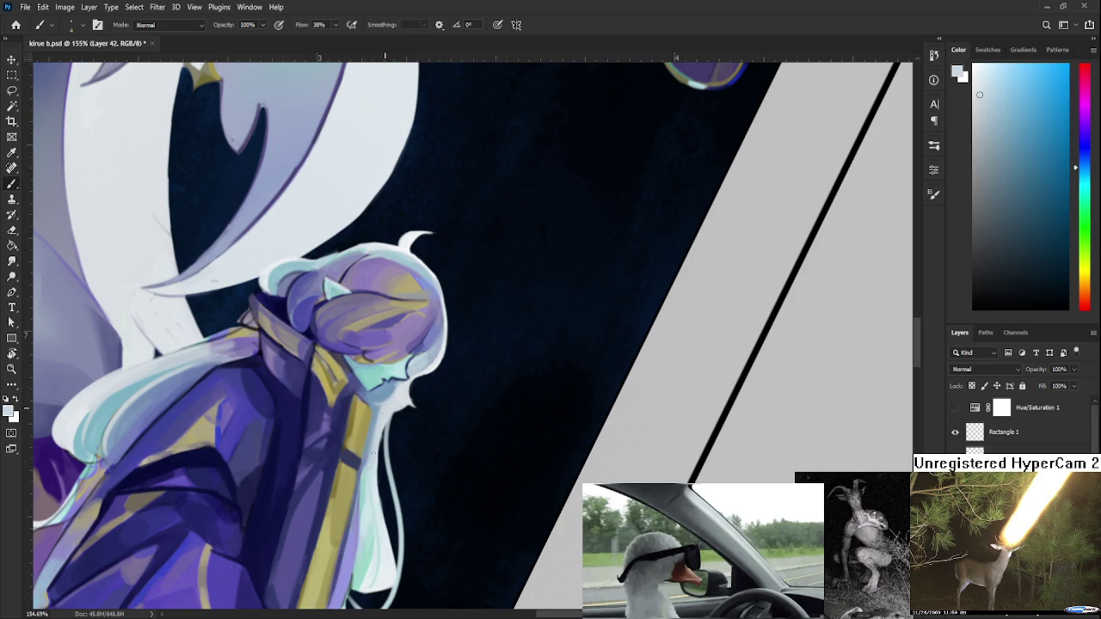
pyautogui.keyDown('alt'); pyautogui.click(378, 444); pyautogui.keyUp('alt')
pyautogui.keyDown('alt'); pyautogui.click(376, 444); pyautogui.keyUp('alt')
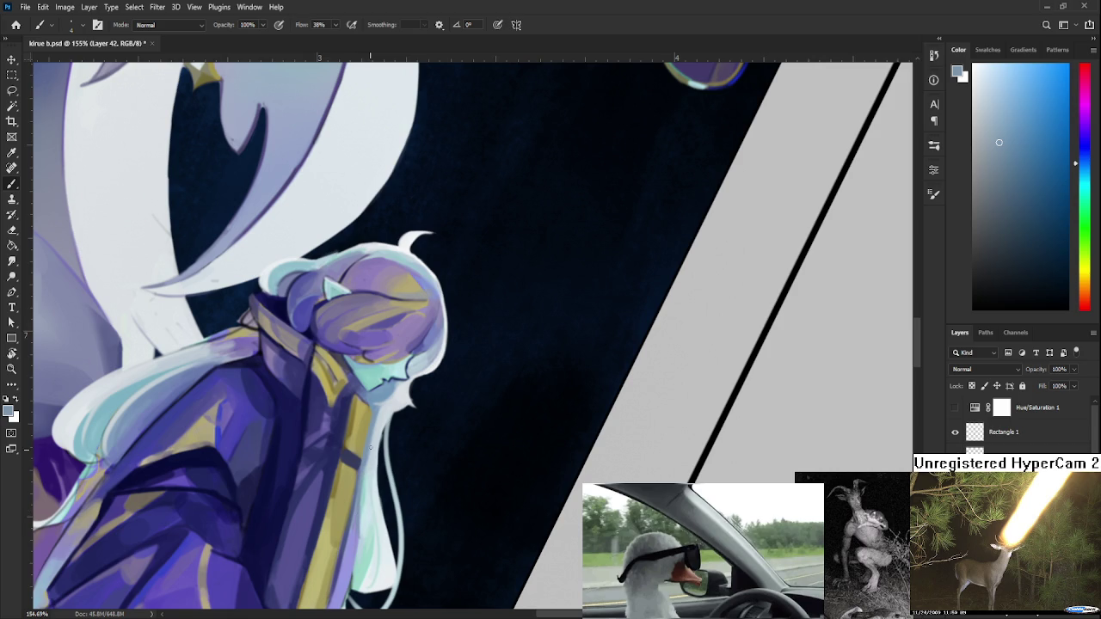
# Settle on a slightly lighter lavender-purple sampled from the lower hair.
pyautogui.keyDown('alt'); pyautogui.click(354, 546); pyautogui.keyUp('alt')
pyautogui.keyDown('alt'); pyautogui.click(362, 516); pyautogui.keyUp('alt')
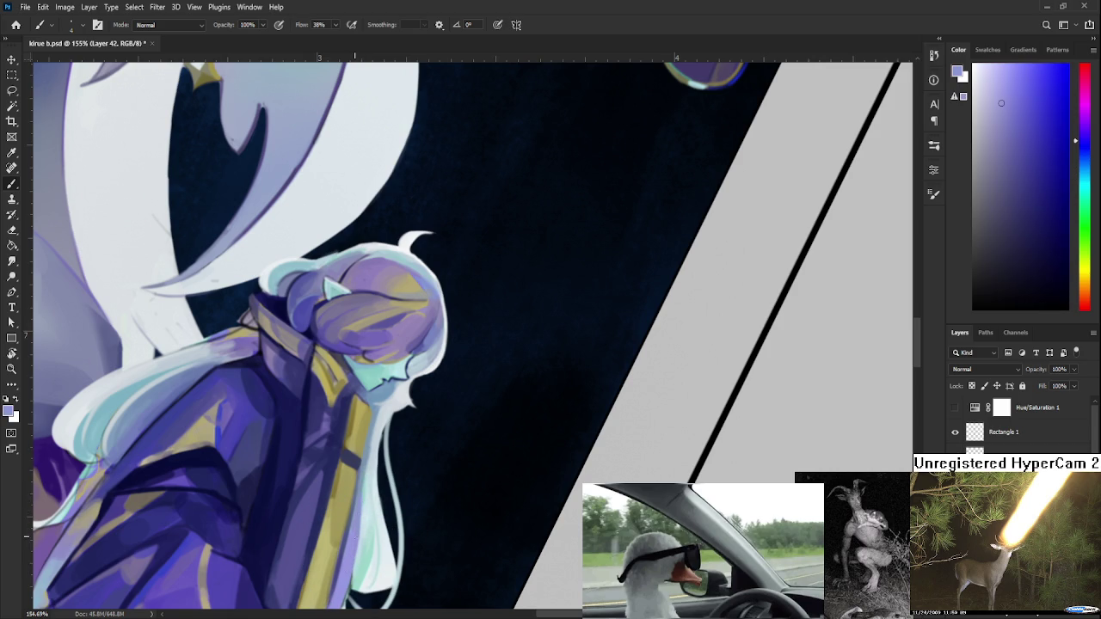
pyautogui.keyDown('alt'); pyautogui.click(359, 533); pyautogui.keyUp('alt')
pyautogui.keyDown('alt'); pyautogui.click(358, 539); pyautogui.keyUp('alt')
pyautogui.keyDown('alt'); pyautogui.click(357, 540); pyautogui.keyUp('alt')
pyautogui.moveTo(353, 581); pyautogui.dragTo(374, 484)
pyautogui.keyDown('alt'); pyautogui.click(363, 512); pyautogui.keyUp('alt')
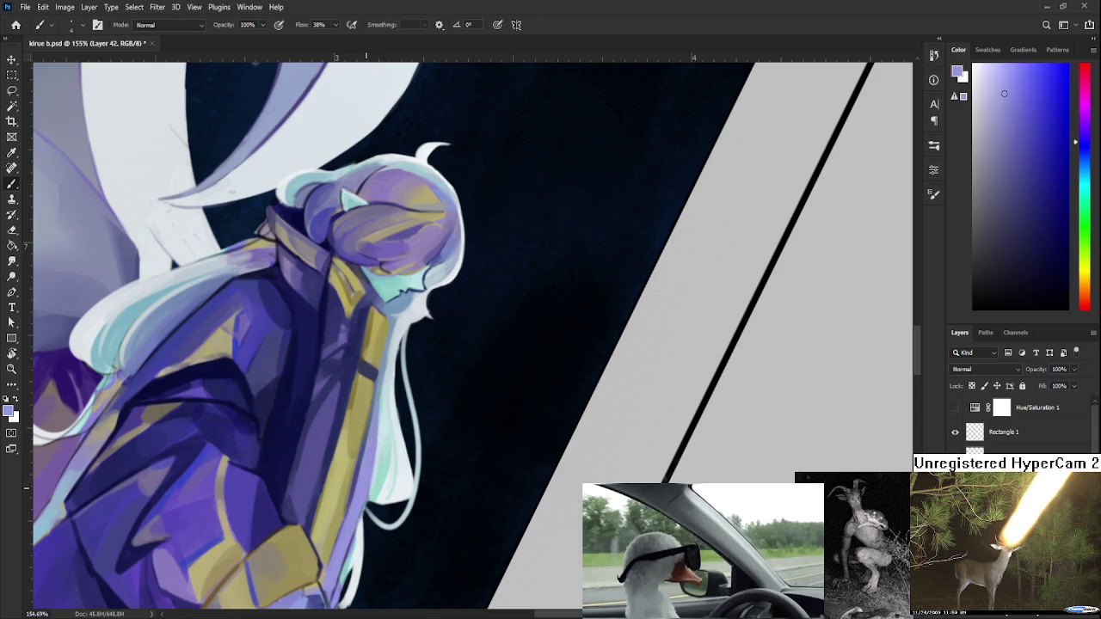
# Zoom out and switch to the Clone Stamp with Aligned on and Sample set to All Layers.
pyautogui.scroll(-3, 259, 428)
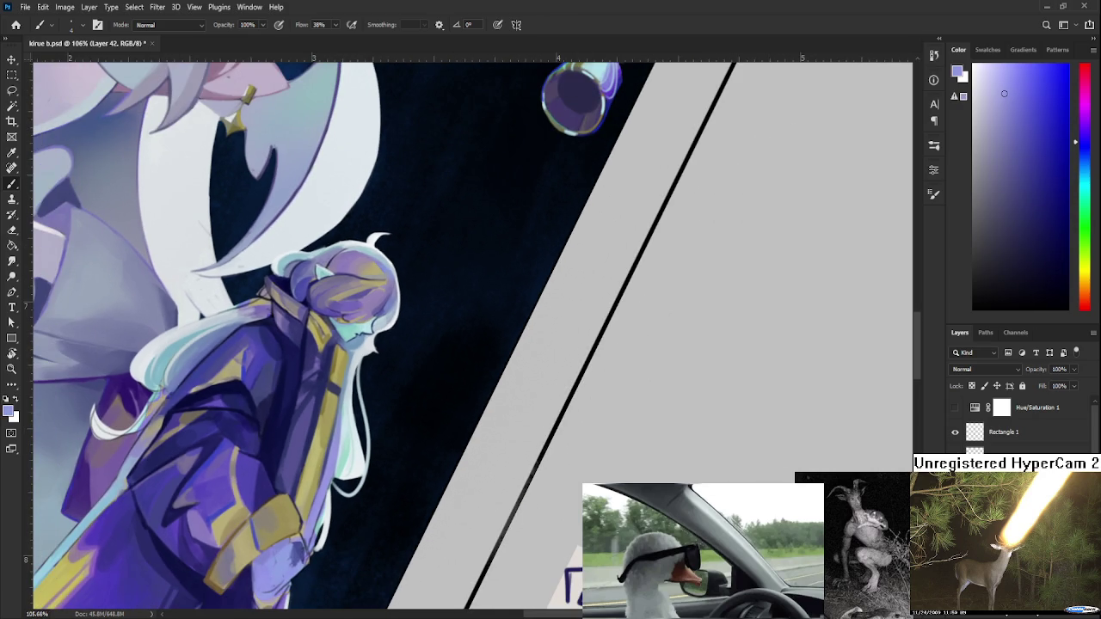
pyautogui.press('s')
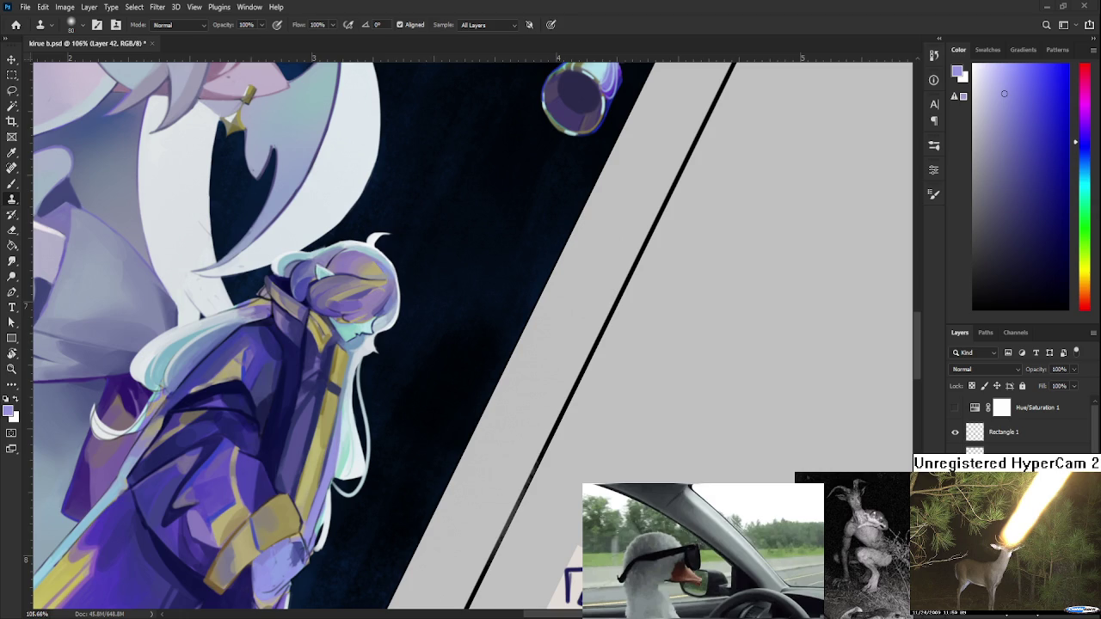
pyautogui.scroll(2, 348, 438)
# Return to the Brush, choose mint green, and sample light cyan from the lower hair strands.
pyautogui.press('b')
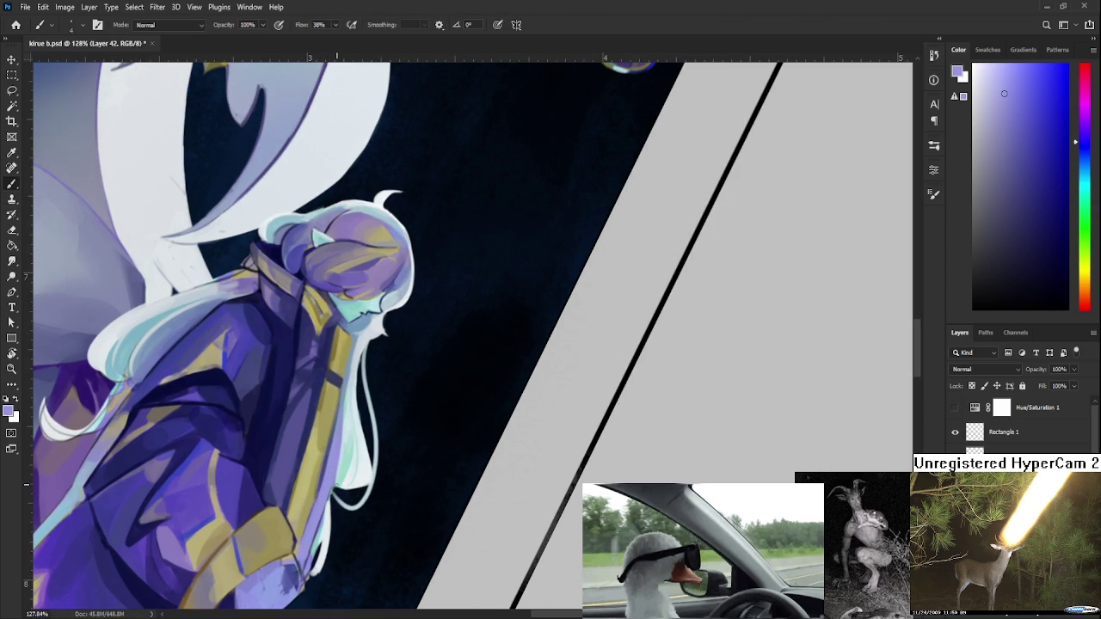
pyautogui.scroll(-1, 324, 466)
pyautogui.keyDown('alt'); pyautogui.click(318, 462); pyautogui.keyUp('alt')
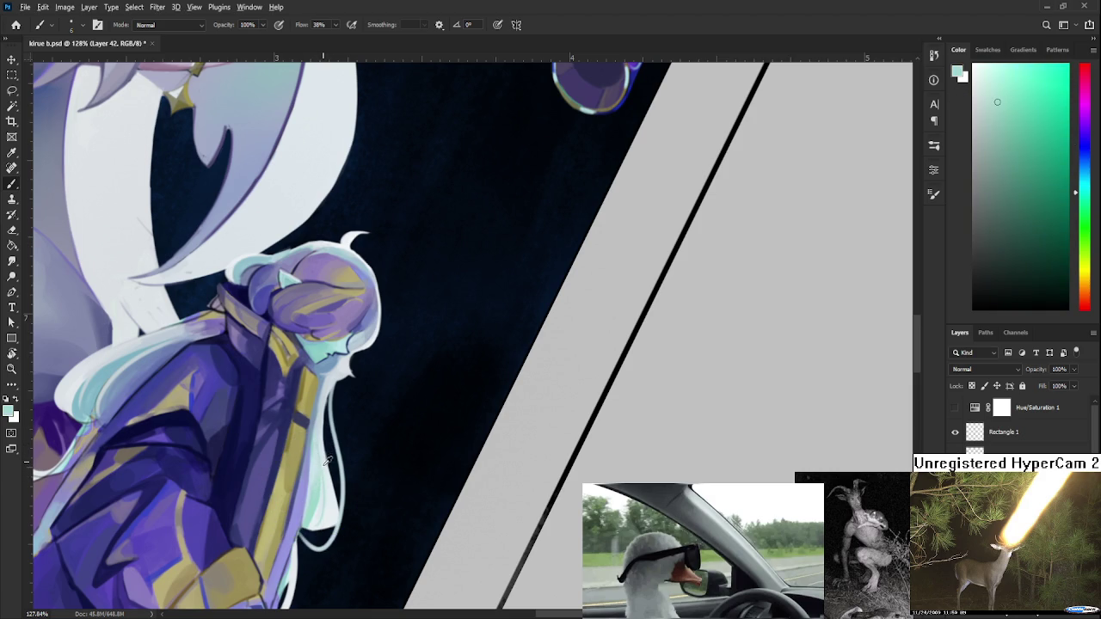
pyautogui.keyDown('alt'); pyautogui.click(330, 496); pyautogui.keyUp('alt')
pyautogui.moveTo(331, 496); pyautogui.dragTo(319, 494)
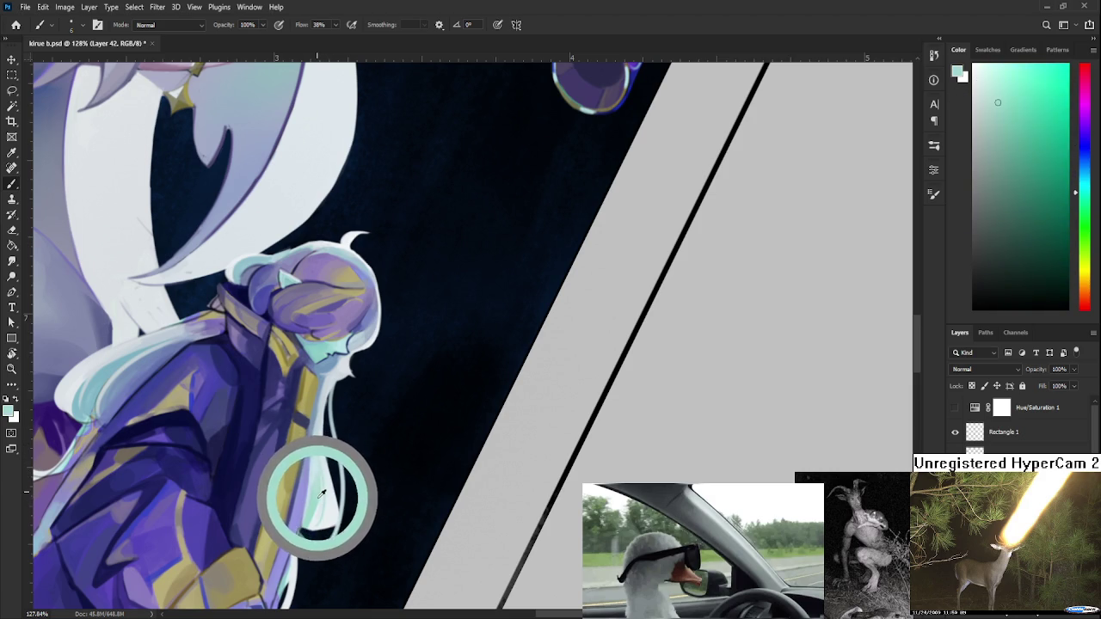
pyautogui.keyDown('alt'); pyautogui.click(318, 497); pyautogui.keyUp('alt')
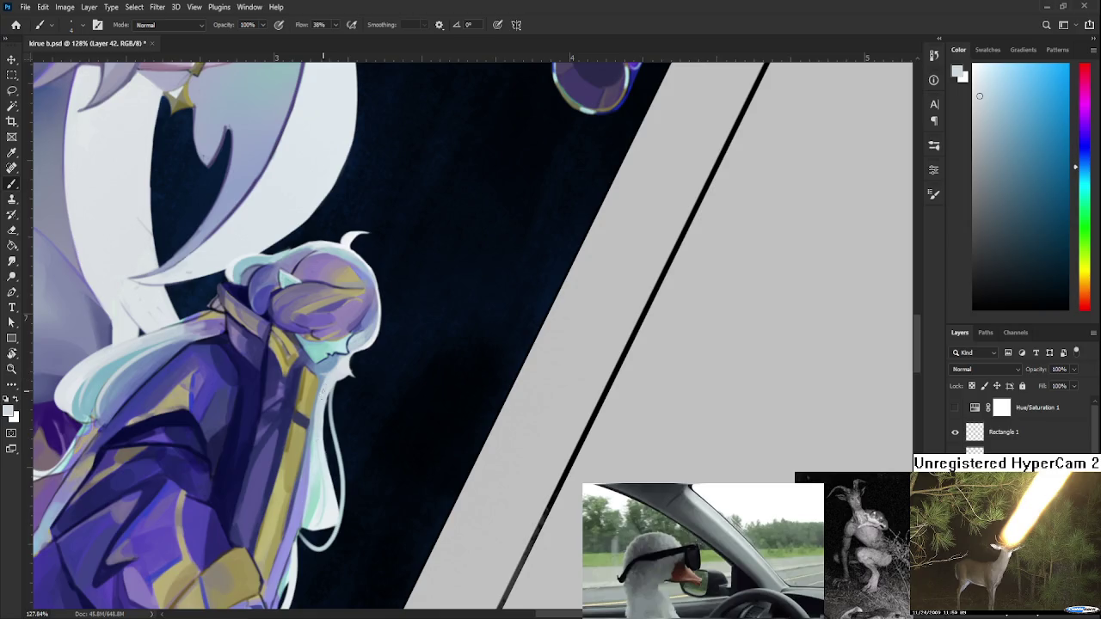
# Resample the upper hair strands repeatedly to land on a pale blue-white tone.
pyautogui.keyDown('alt'); pyautogui.click(332, 381); pyautogui.keyUp('alt')
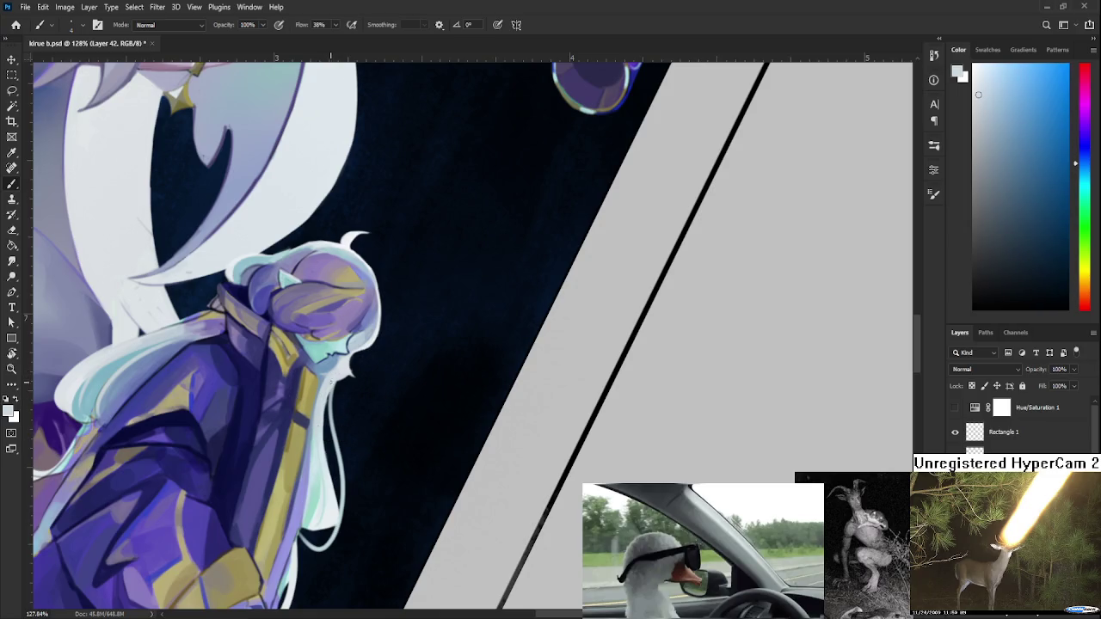
pyautogui.keyDown('alt'); pyautogui.click(333, 382); pyautogui.keyUp('alt')
pyautogui.keyDown('alt'); pyautogui.click(340, 370); pyautogui.keyUp('alt')
pyautogui.keyDown('alt'); pyautogui.click(327, 380); pyautogui.keyUp('alt')
pyautogui.keyDown('alt'); pyautogui.click(314, 422); pyautogui.keyUp('alt')
pyautogui.keyDown('alt'); pyautogui.click(307, 430); pyautogui.keyUp('alt')
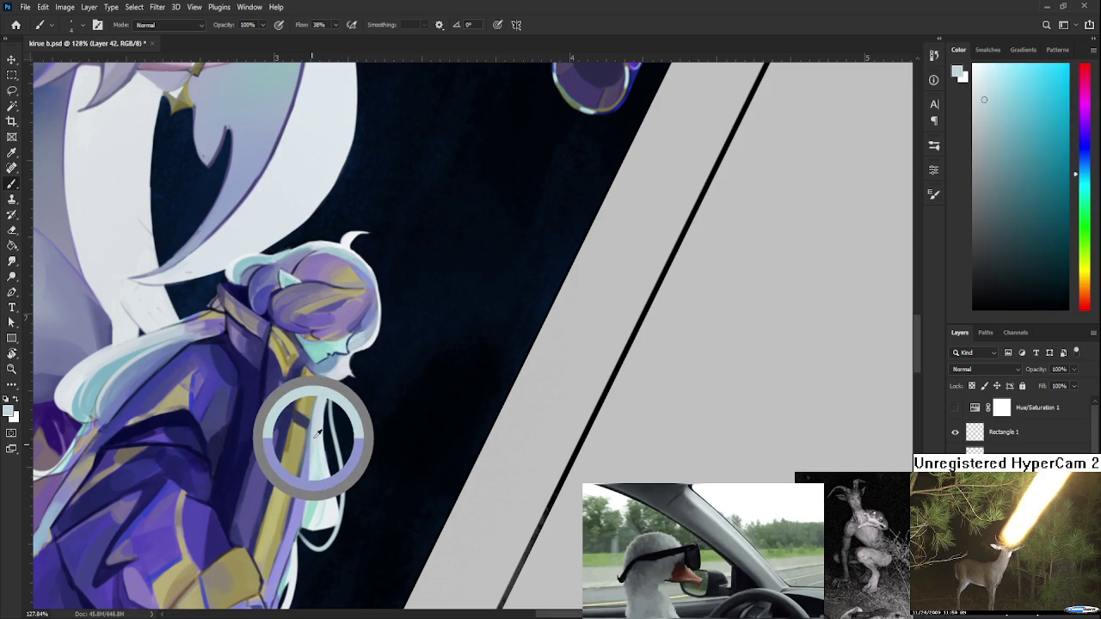
pyautogui.keyDown('alt'); pyautogui.click(326, 403); pyautogui.keyUp('alt')
pyautogui.moveTo(341, 368); pyautogui.dragTo(336, 375)
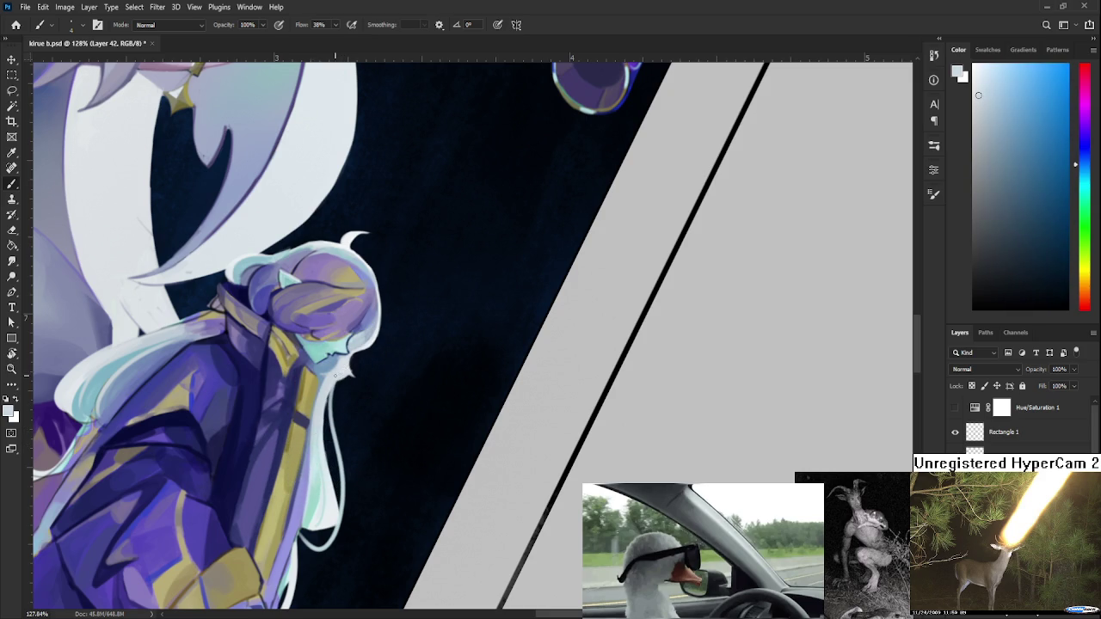
pyautogui.keyDown('alt'); pyautogui.click(343, 363); pyautogui.keyUp('alt')
pyautogui.press('r')
pyautogui.moveTo(335, 370); pyautogui.dragTo(361, 464)
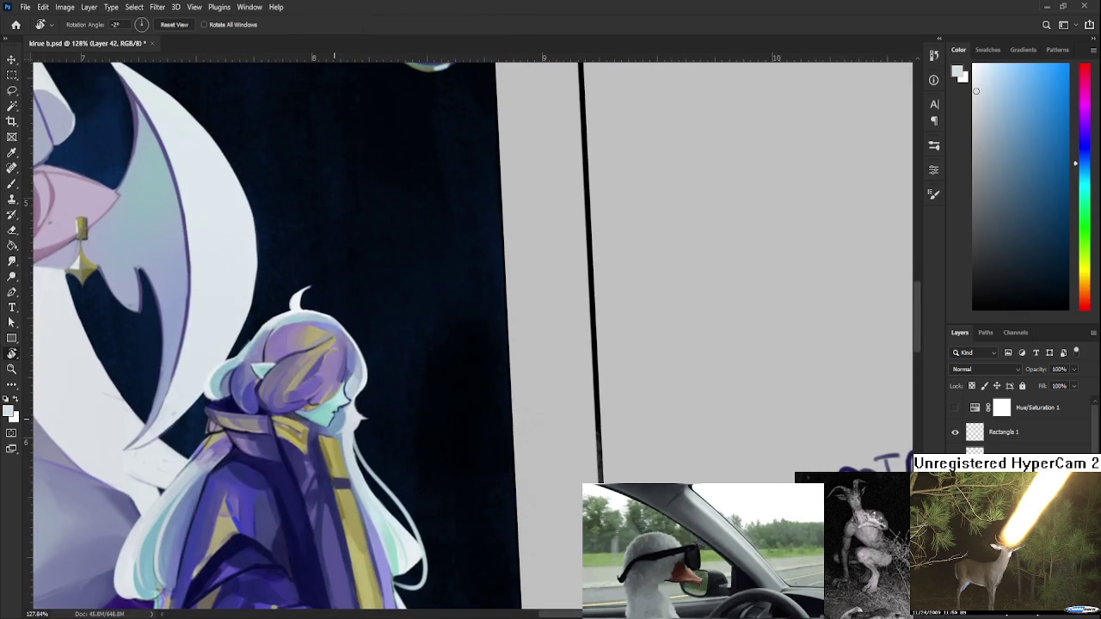
pyautogui.moveTo(333, 430); pyautogui.dragTo(385, 486)
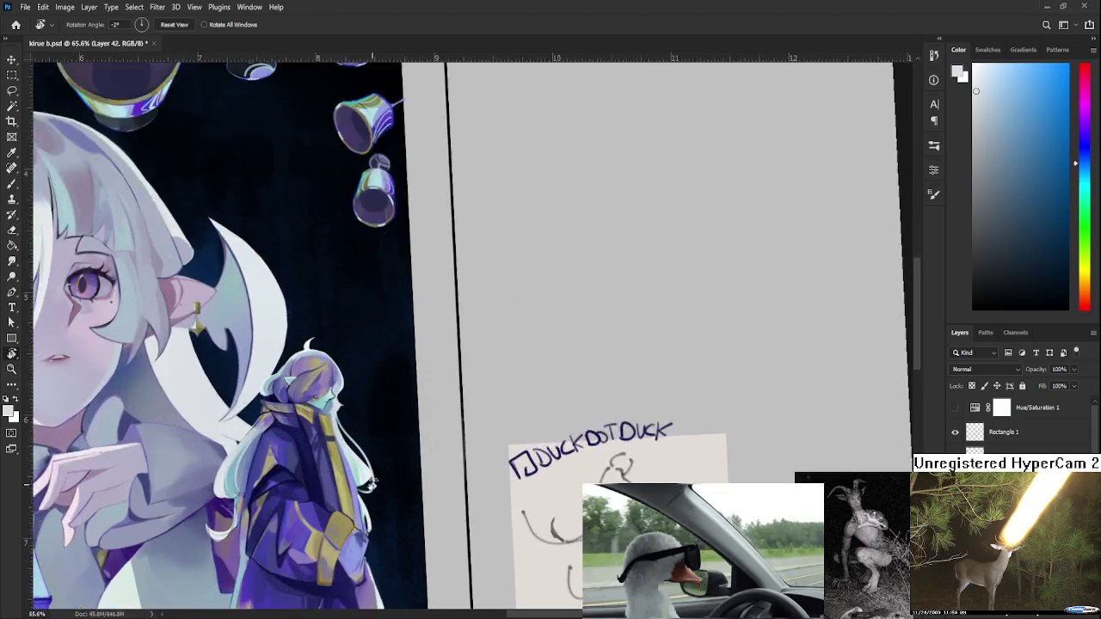
pyautogui.moveTo(385, 486); pyautogui.dragTo(341, 406)
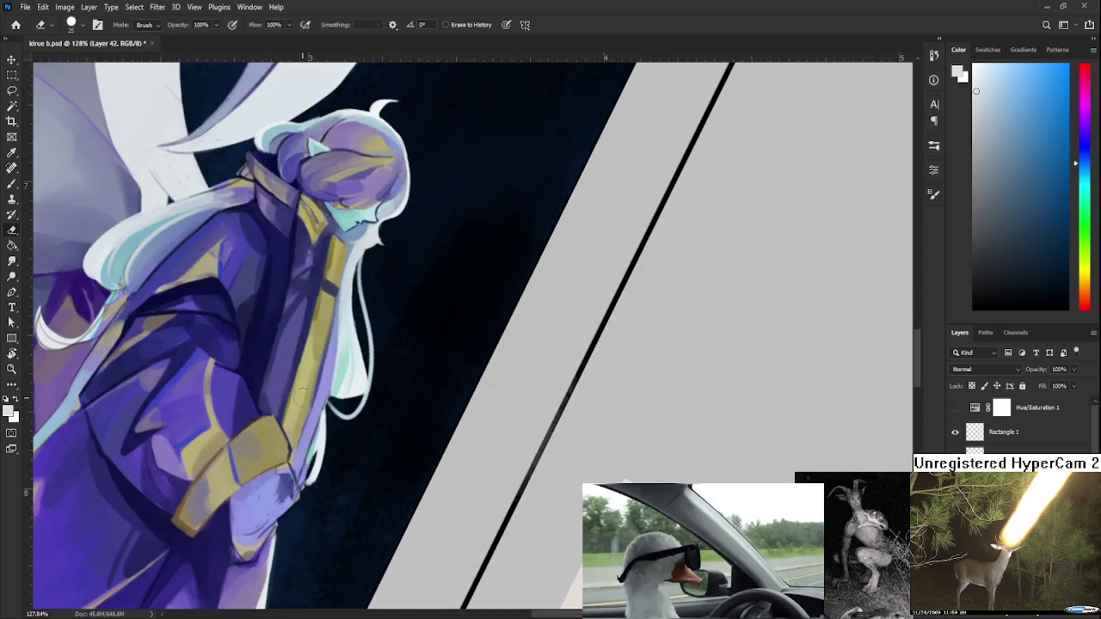
pyautogui.press('[')
pyautogui.press('[')
pyautogui.press('[')
pyautogui.press('r')
pyautogui.moveTo(336, 402)
pyautogui.mouseDown()
pyautogui.moveTo(479, 464)
pyautogui.moveTo(501, 499)
pyautogui.mouseUp()
pyautogui.scroll(1, 521, 396)
pyautogui.scroll(-2, 521, 395)
pyautogui.scroll(-2, 520, 414)
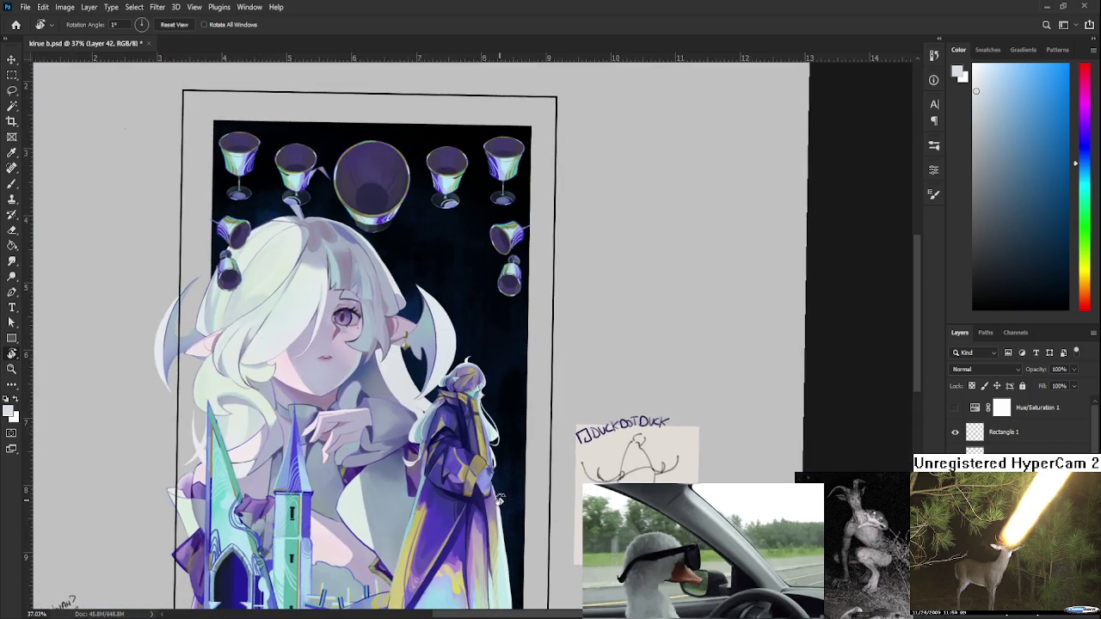
pyautogui.scroll(1, 447, 466)
pyautogui.scroll(1, 417, 435)
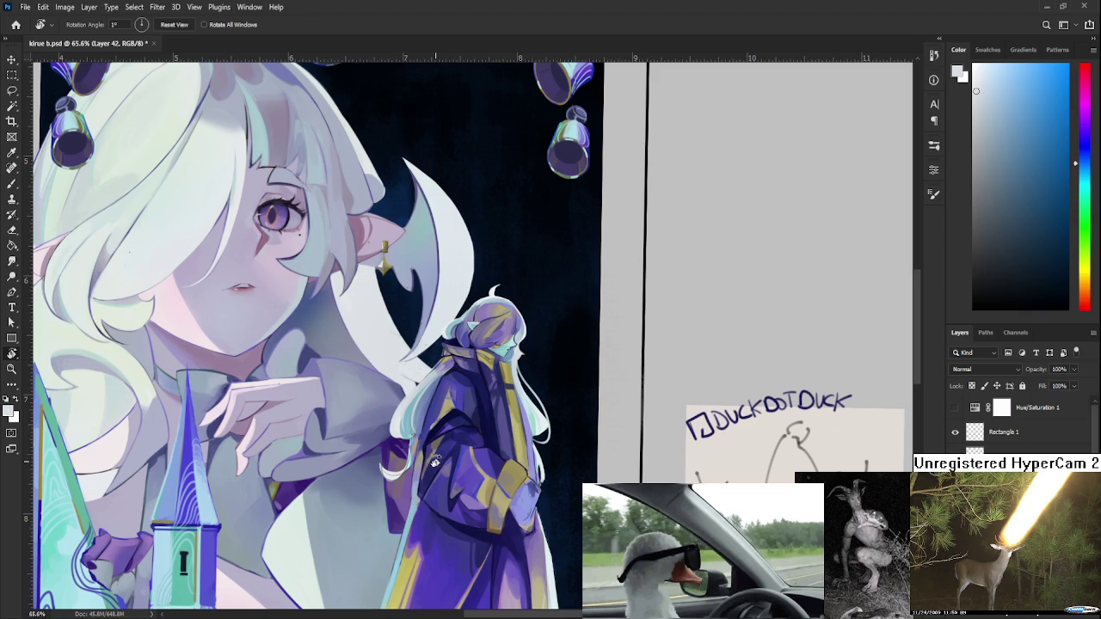
# Zoom in and sample purple and light grey-blue tones from the small figure's hair and coat.
pyautogui.scroll(1, 436, 461)
pyautogui.scroll(1, 423, 522)
pyautogui.scroll(1, 423, 522)
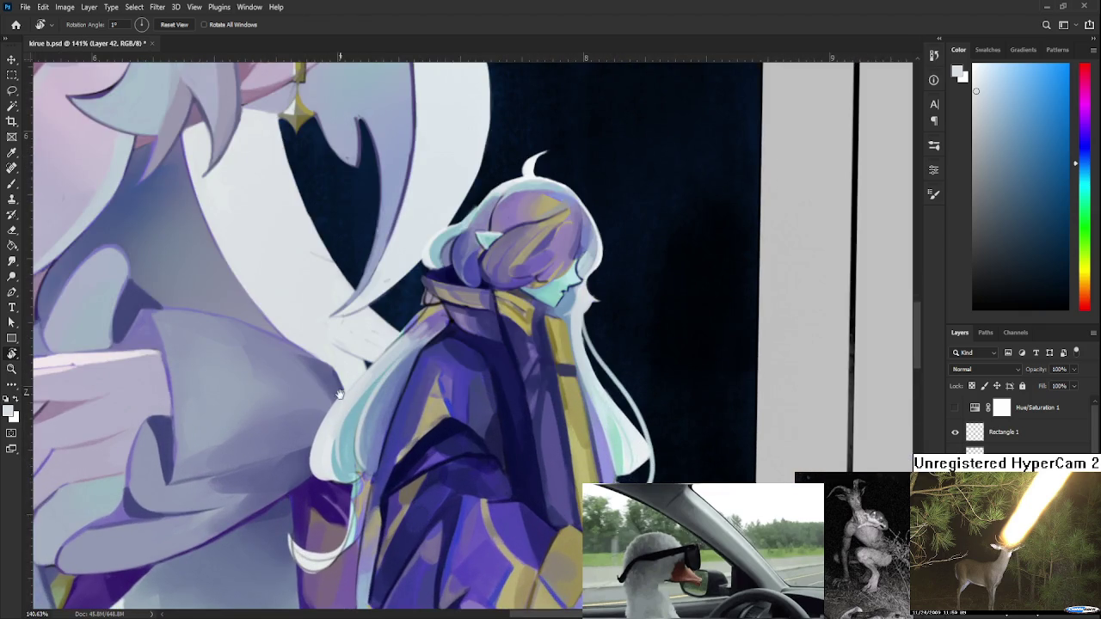
pyautogui.scroll(1, 421, 516)
pyautogui.press('b')
pyautogui.keyDown('alt'); pyautogui.click(334, 373); pyautogui.keyUp('alt')
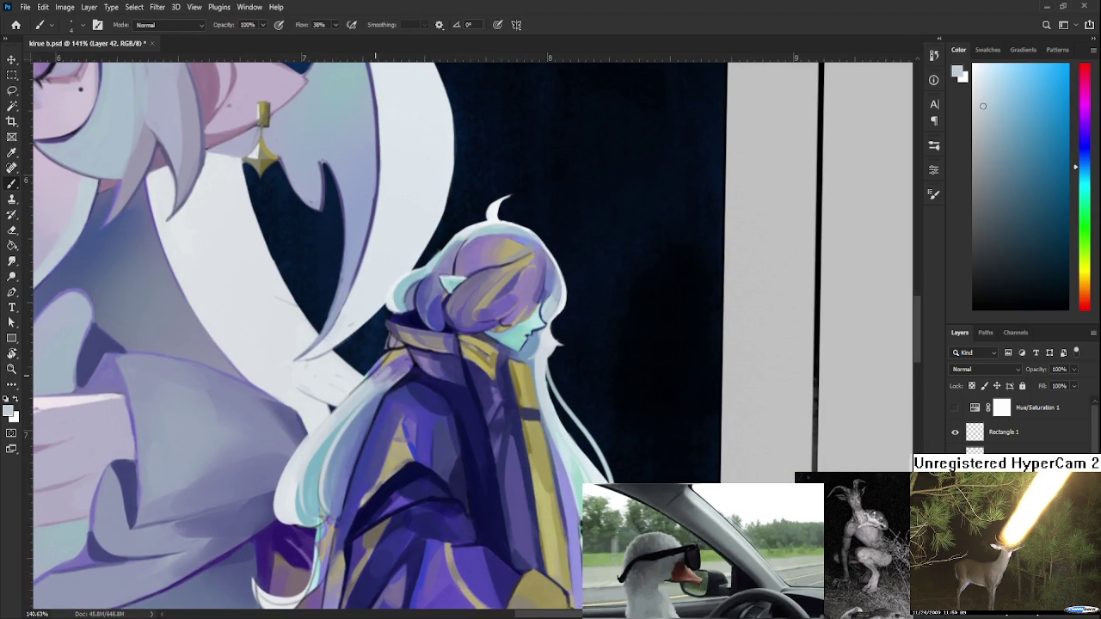
pyautogui.keyDown('alt'); pyautogui.click(400, 364); pyautogui.keyUp('alt')
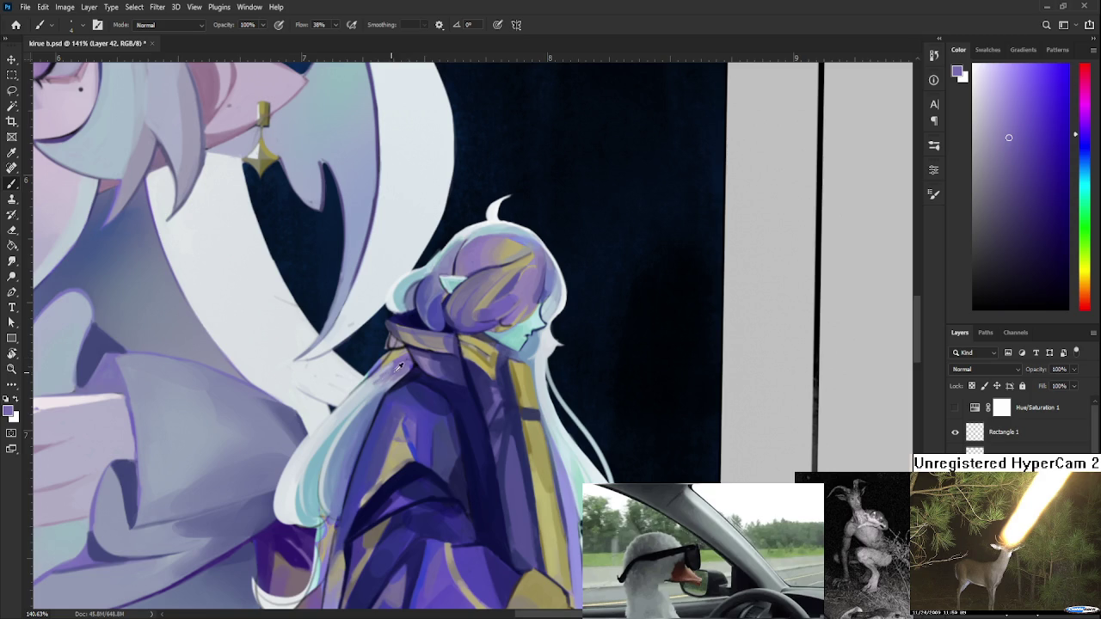
pyautogui.keyDown('alt'); pyautogui.click(379, 373); pyautogui.keyUp('alt')
pyautogui.keyDown('alt'); pyautogui.click(405, 359); pyautogui.keyUp('alt')
pyautogui.keyDown('alt'); pyautogui.click(375, 375); pyautogui.keyUp('alt')
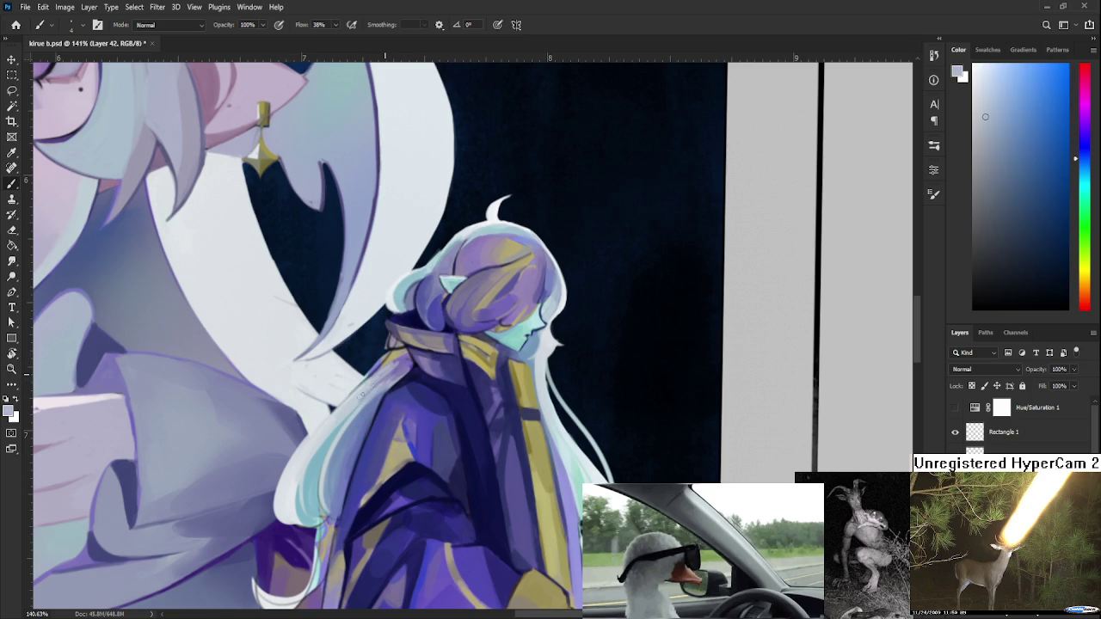
pyautogui.keyDown('alt'); pyautogui.click(368, 384); pyautogui.keyUp('alt')
pyautogui.keyDown('alt'); pyautogui.click(403, 361); pyautogui.keyUp('alt')
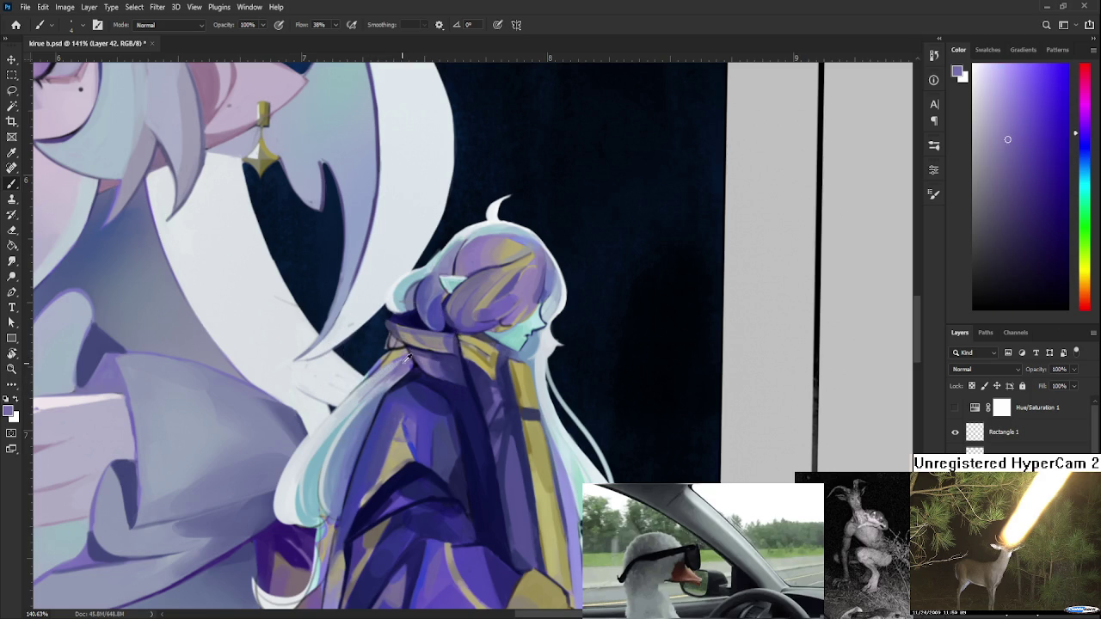
pyautogui.keyDown('alt'); pyautogui.click(365, 391); pyautogui.keyUp('alt')
pyautogui.keyDown('alt'); pyautogui.click(388, 364); pyautogui.keyUp('alt')
pyautogui.keyDown('alt'); pyautogui.click(362, 392); pyautogui.keyUp('alt')
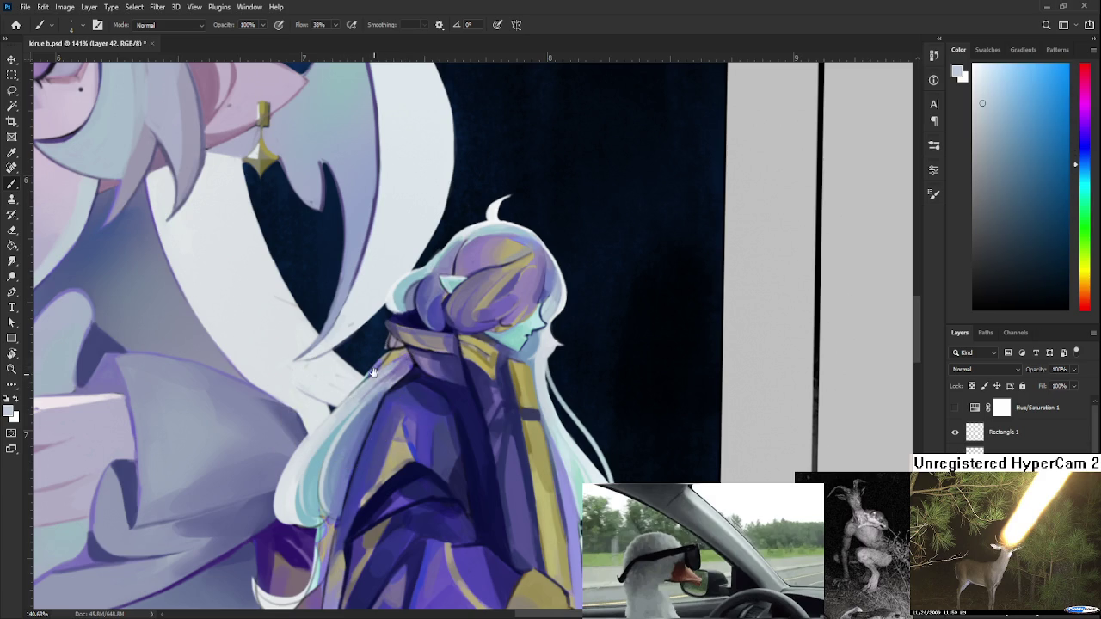
pyautogui.moveTo(372, 371); pyautogui.dragTo(362, 392)
# Erase near the collar, tilt the view, and paint blue-violet along the collar stripe's left edge.
pyautogui.press('e')
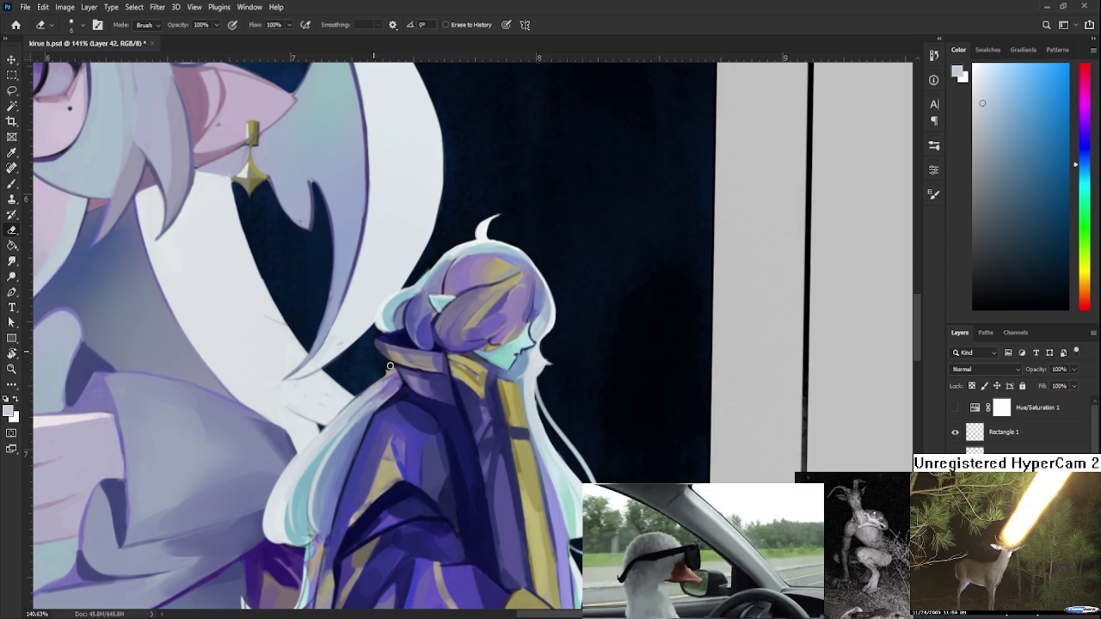
pyautogui.press('b')
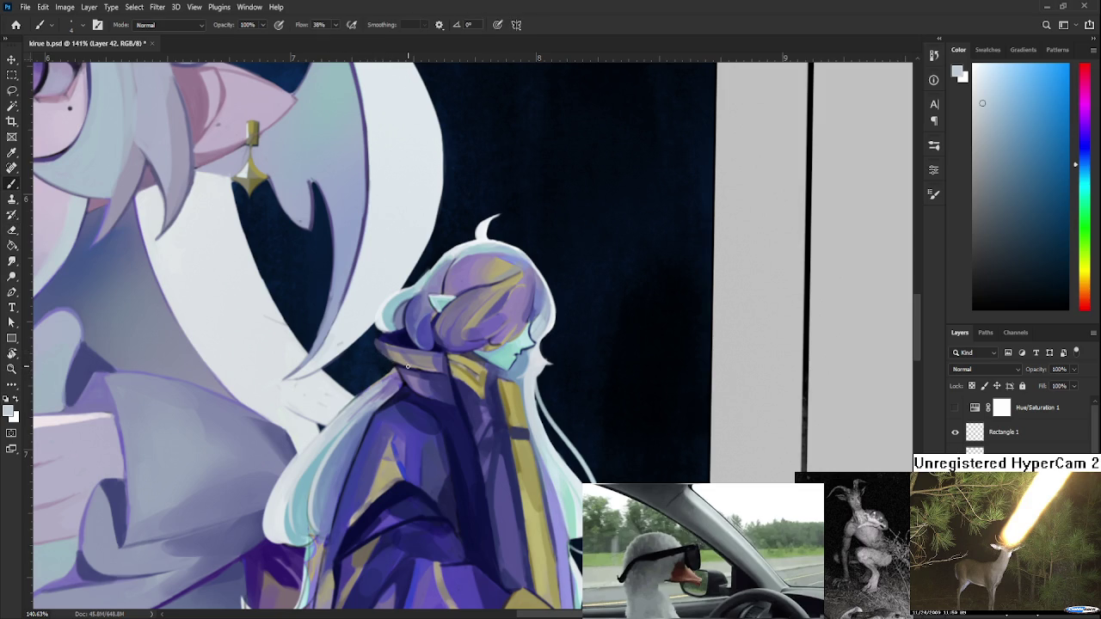
pyautogui.keyDown('alt'); pyautogui.click(380, 376); pyautogui.keyUp('alt')
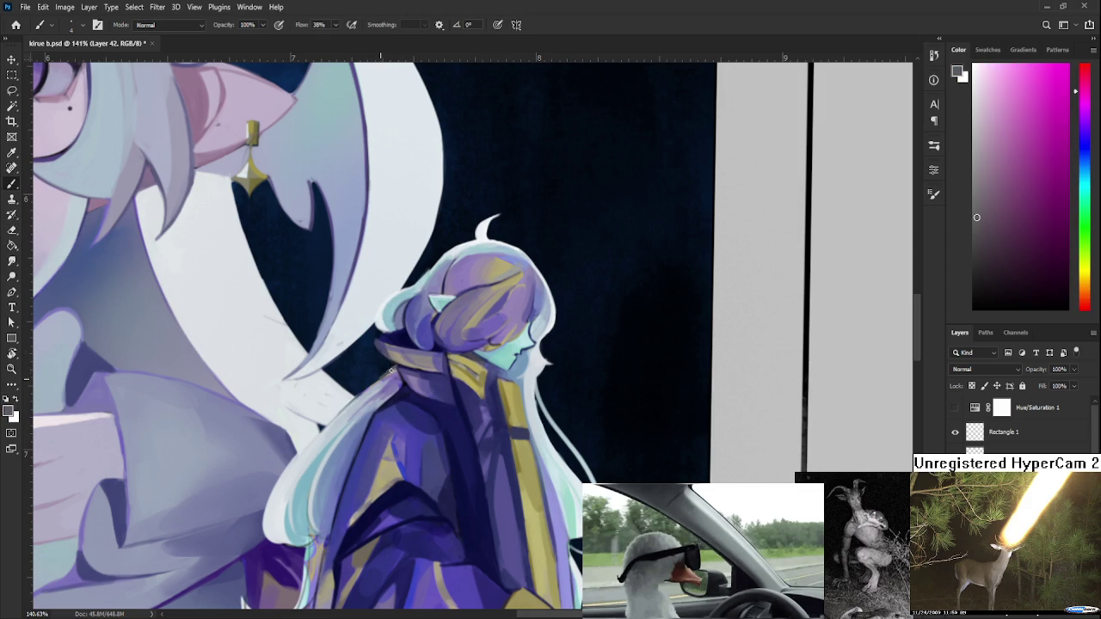
pyautogui.keyDown('alt'); pyautogui.click(399, 365); pyautogui.keyUp('alt')
pyautogui.keyDown('alt'); pyautogui.click(387, 371); pyautogui.keyUp('alt')
pyautogui.scroll(2, 395, 374)
pyautogui.scroll(2, 421, 383)
pyautogui.scroll(2, 447, 387)
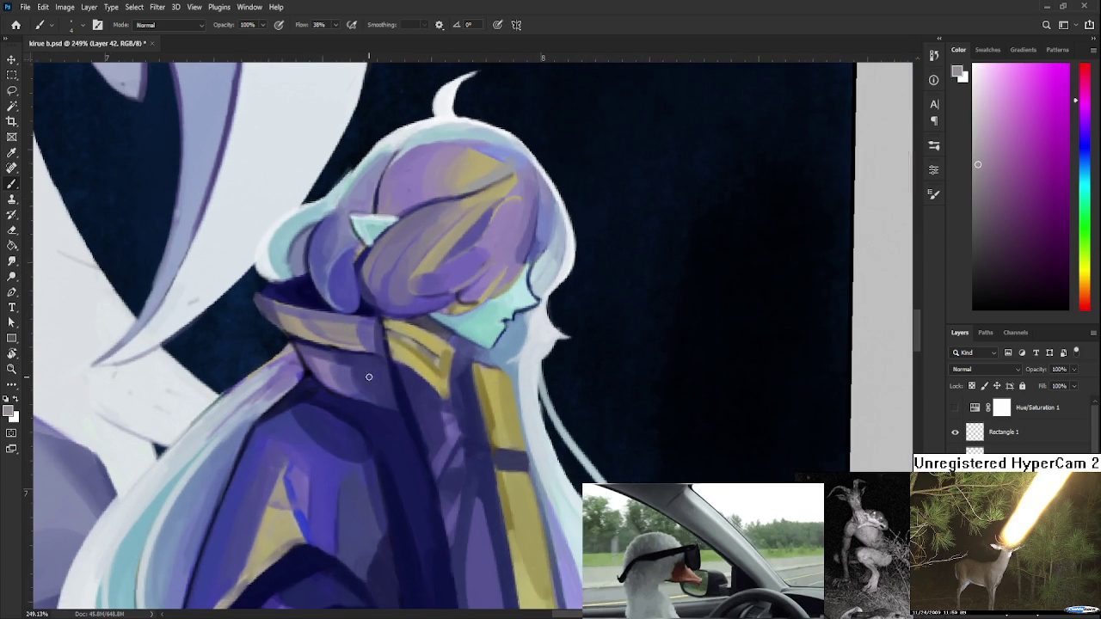
pyautogui.keyDown('alt'); pyautogui.click(283, 491); pyautogui.keyUp('alt')
pyautogui.press('r')
pyautogui.moveTo(289, 491); pyautogui.dragTo(342, 408)
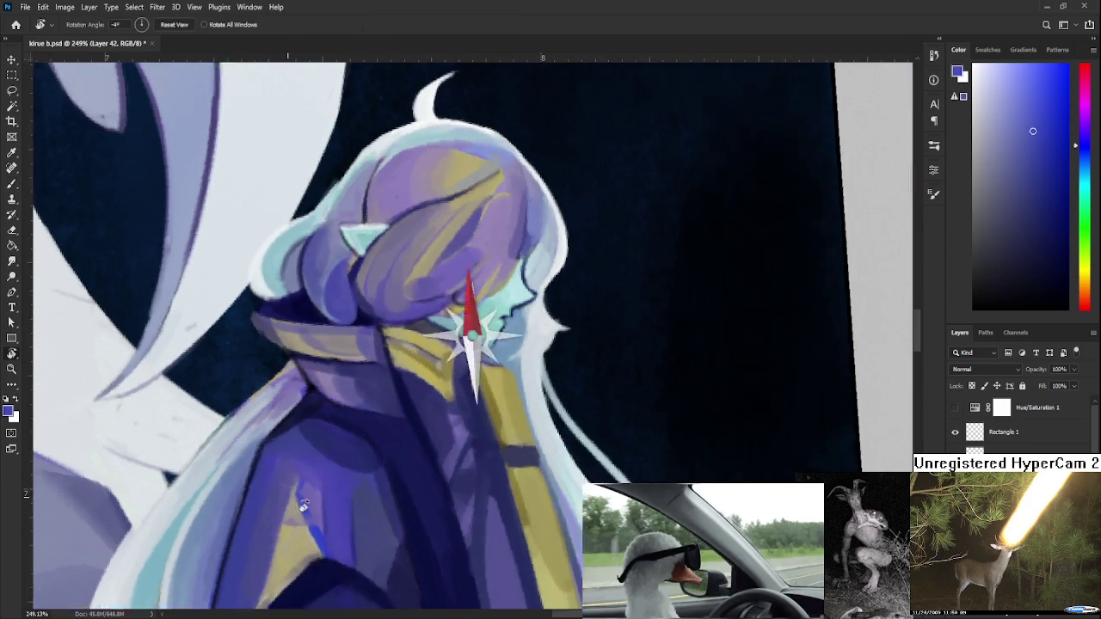
pyautogui.press('b')
pyautogui.moveTo(310, 365); pyautogui.dragTo(301, 414)
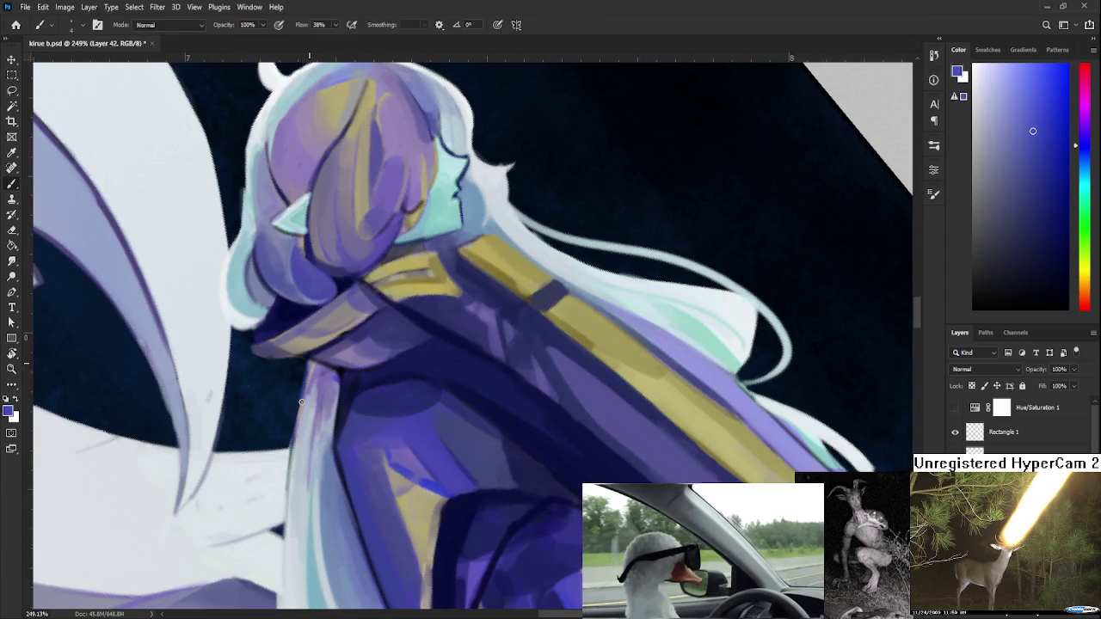
# Sample light lavender and purple tones from the collar and the pale hair.
pyautogui.keyDown('alt'); pyautogui.click(309, 399); pyautogui.keyUp('alt')
pyautogui.keyDown('alt'); pyautogui.click(312, 391); pyautogui.keyUp('alt')
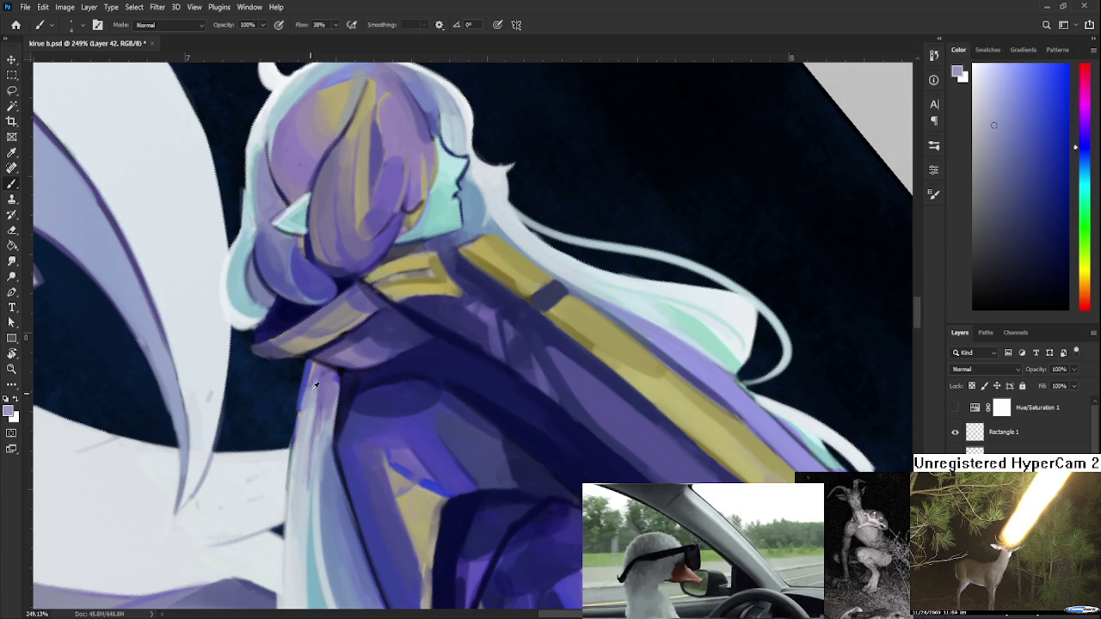
pyautogui.keyDown('alt'); pyautogui.click(313, 436); pyautogui.keyUp('alt')
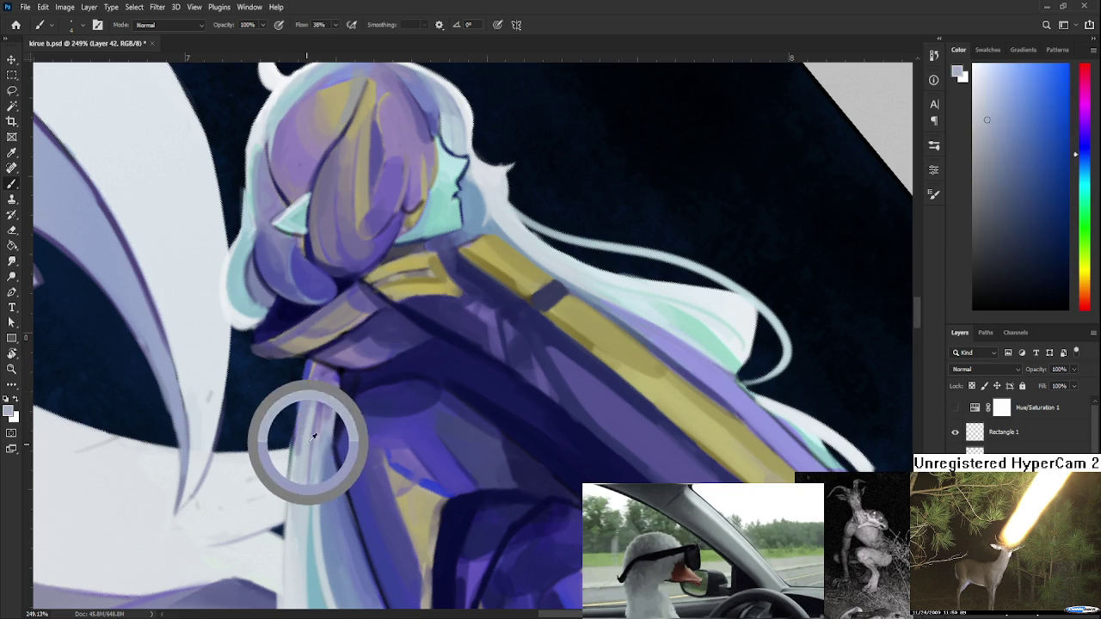
pyautogui.keyDown('alt'); pyautogui.click(313, 376); pyautogui.keyUp('alt')
pyautogui.keyDown('alt'); pyautogui.click(313, 395); pyautogui.keyUp('alt')
pyautogui.keyDown('alt'); pyautogui.click(314, 392); pyautogui.keyUp('alt')
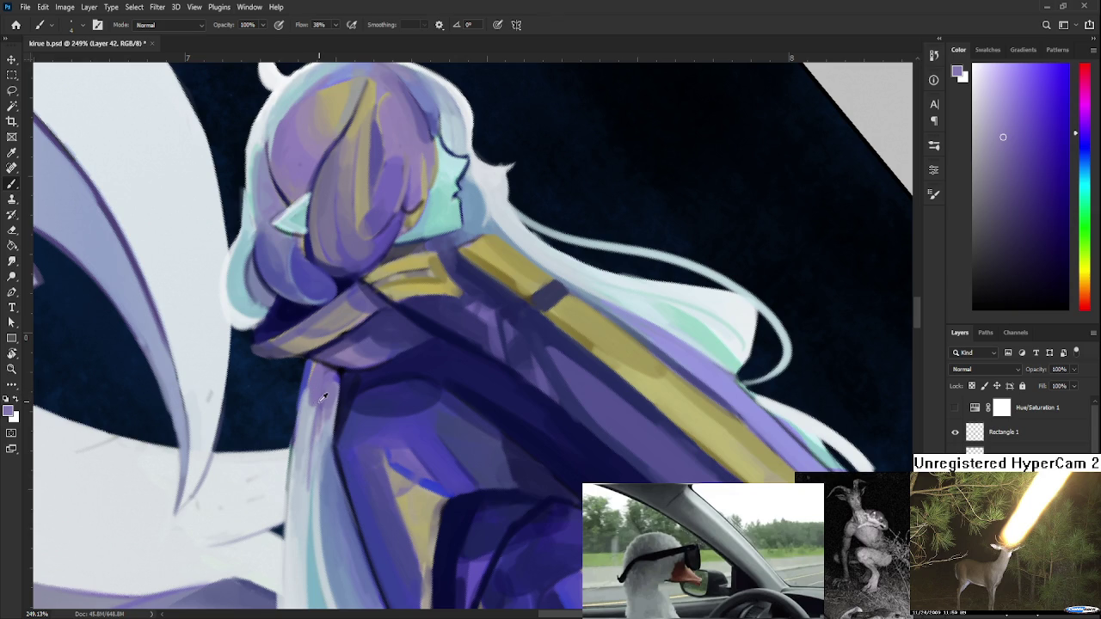
pyautogui.keyDown('alt'); pyautogui.click(315, 400); pyautogui.keyUp('alt')
pyautogui.scroll(-3, 329, 365)
pyautogui.scroll(-3, 327, 365)
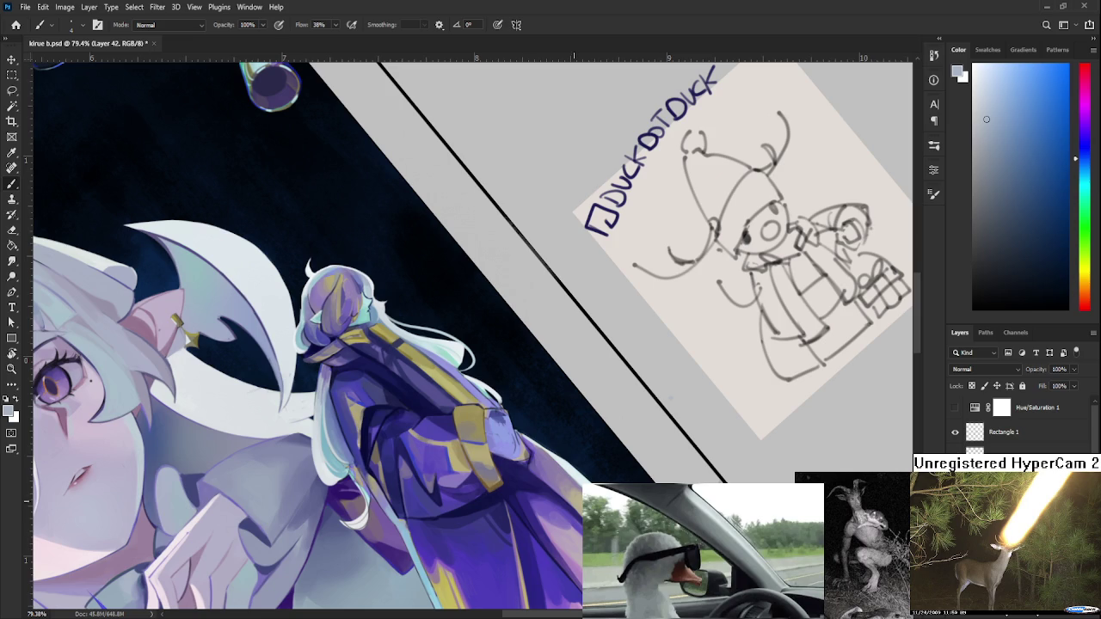
# Paint a light cyan stroke along the hair's edge, using cyan sampled from the hair.
pyautogui.press('r')
pyautogui.scroll(-3, 502, 371)
pyautogui.scroll(5, 501, 371)
pyautogui.scroll(1, 502, 371)
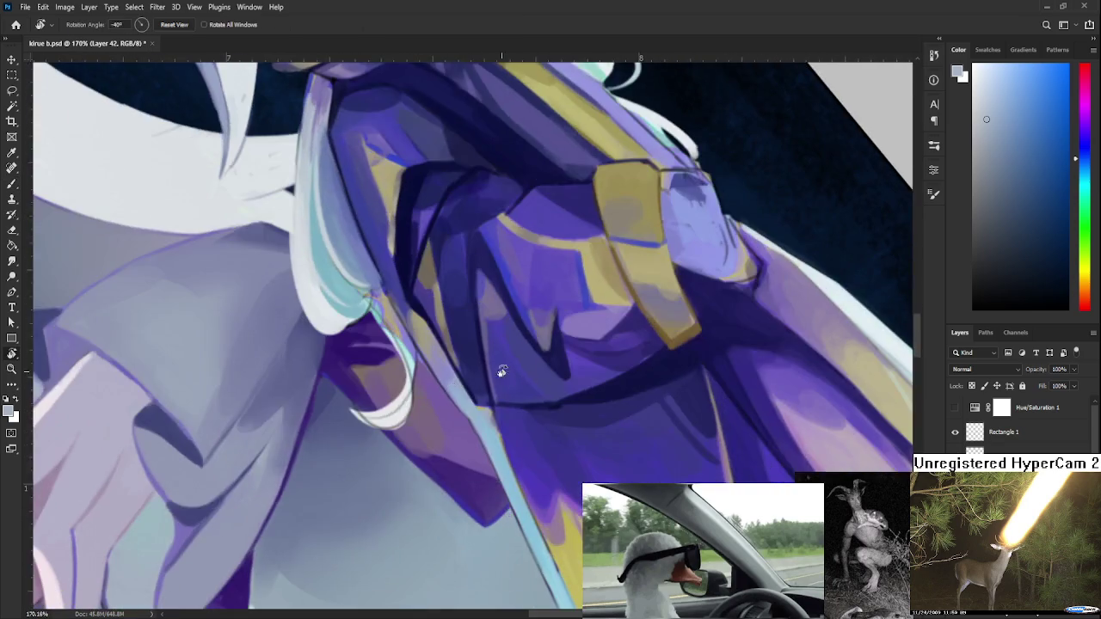
pyautogui.moveTo(501, 372); pyautogui.dragTo(376, 430)
pyautogui.scroll(-2, 375, 430)
pyautogui.scroll(-2, 384, 427)
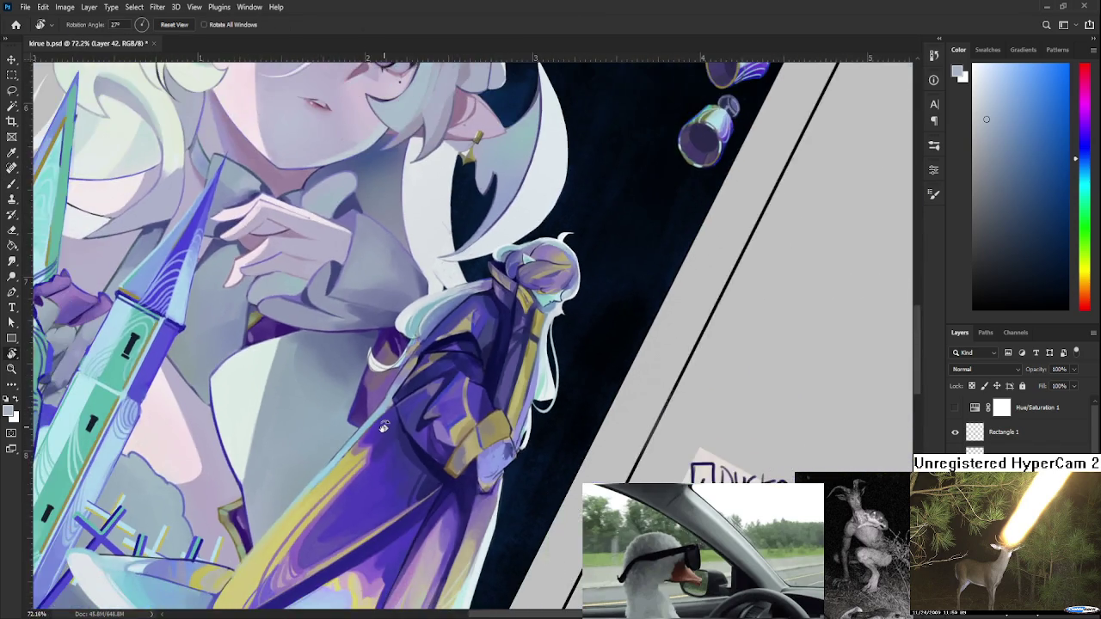
pyautogui.scroll(1, 384, 427)
pyautogui.scroll(3, 383, 427)
pyautogui.scroll(1, 344, 473)
pyautogui.scroll(1, 311, 518)
pyautogui.moveTo(312, 519)
pyautogui.mouseDown()
pyautogui.moveTo(308, 500)
pyautogui.moveTo(320, 532)
pyautogui.mouseUp()
pyautogui.press('b')
pyautogui.keyDown('alt'); pyautogui.click(378, 397); pyautogui.keyUp('alt')
pyautogui.moveTo(368, 468); pyautogui.dragTo(319, 538)
# Sample darker blues from the hair and lay dark blue strokes along it.
pyautogui.keyDown('alt'); pyautogui.click(292, 529); pyautogui.keyUp('alt')
pyautogui.keyDown('alt'); pyautogui.click(381, 430); pyautogui.keyUp('alt')
pyautogui.keyDown('alt'); pyautogui.click(411, 398); pyautogui.keyUp('alt')
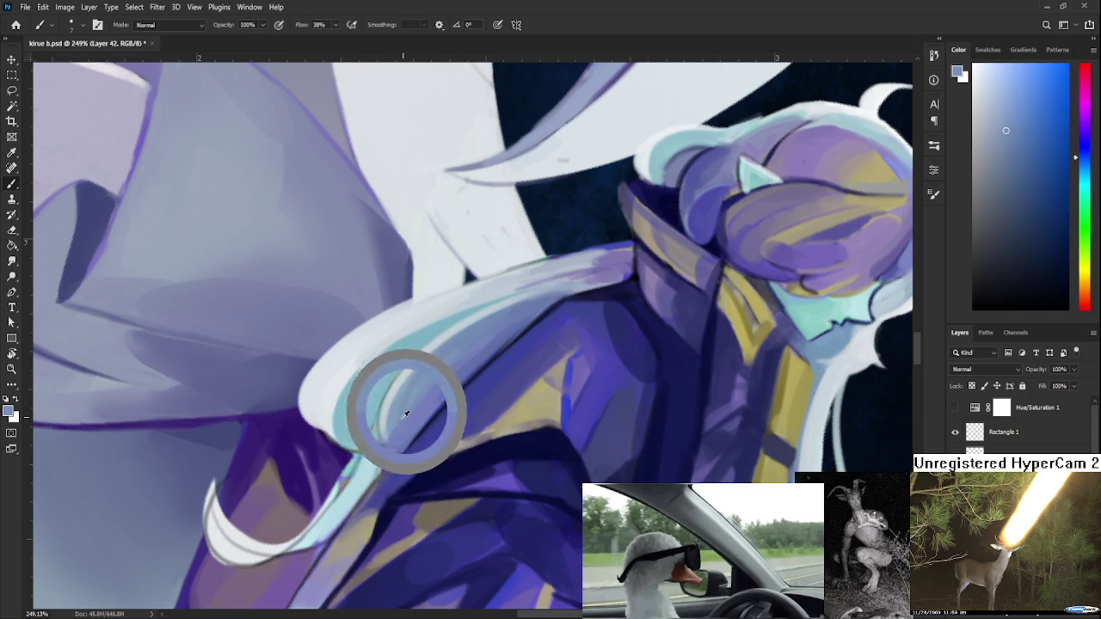
pyautogui.keyDown('alt'); pyautogui.click(416, 353); pyautogui.keyUp('alt')
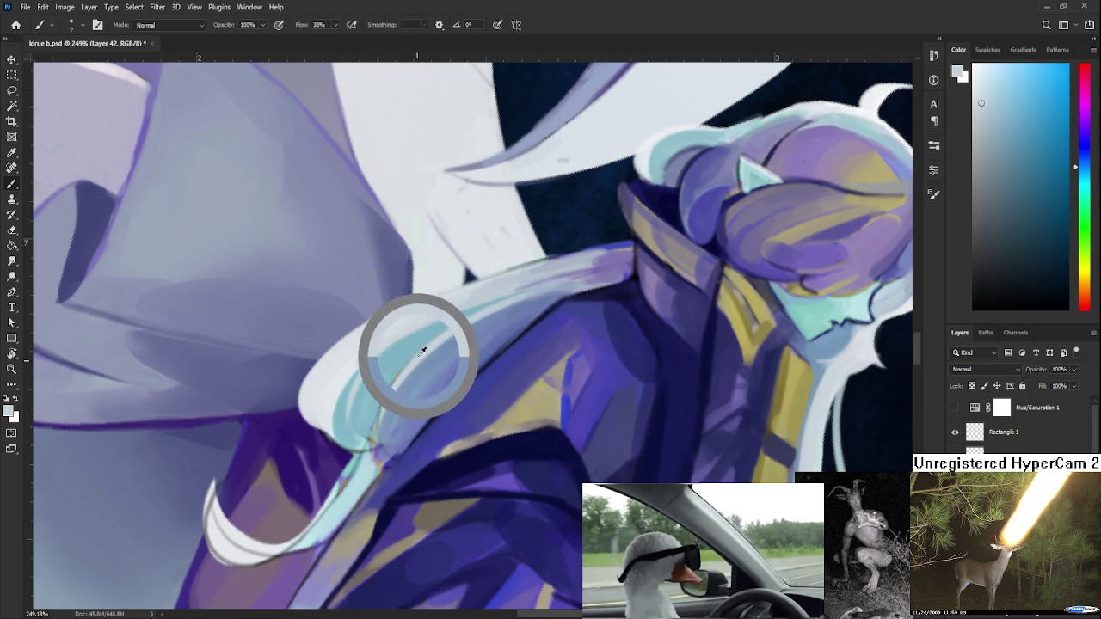
pyautogui.keyDown('alt'); pyautogui.click(411, 401); pyautogui.keyUp('alt')
pyautogui.keyDown('alt'); pyautogui.click(438, 394); pyautogui.keyUp('alt')
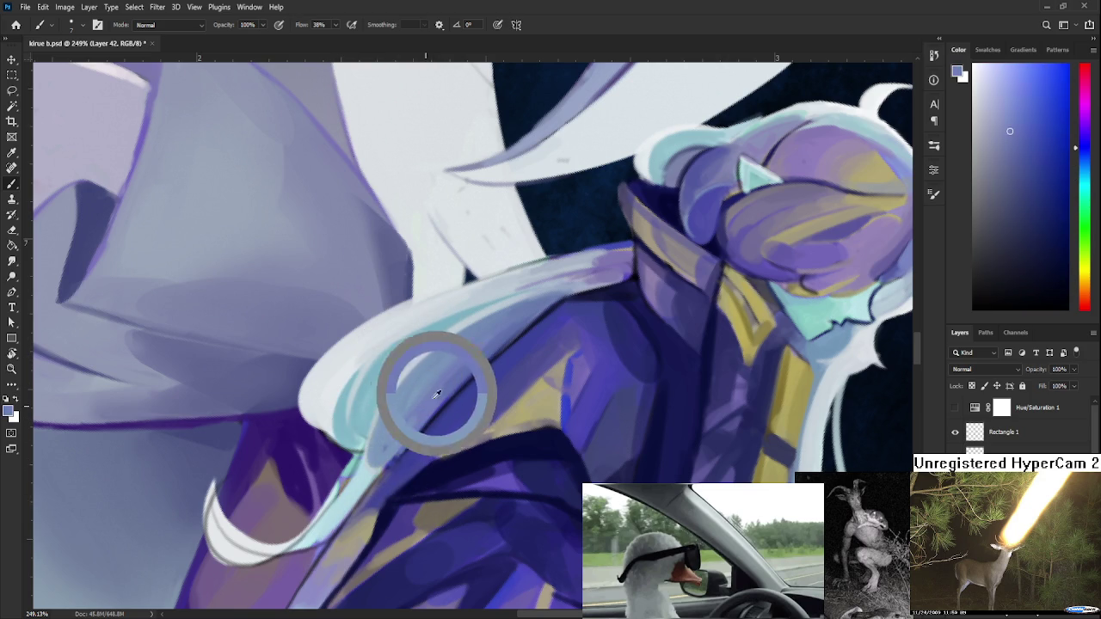
pyautogui.keyDown('alt'); pyautogui.click(447, 383); pyautogui.keyUp('alt')
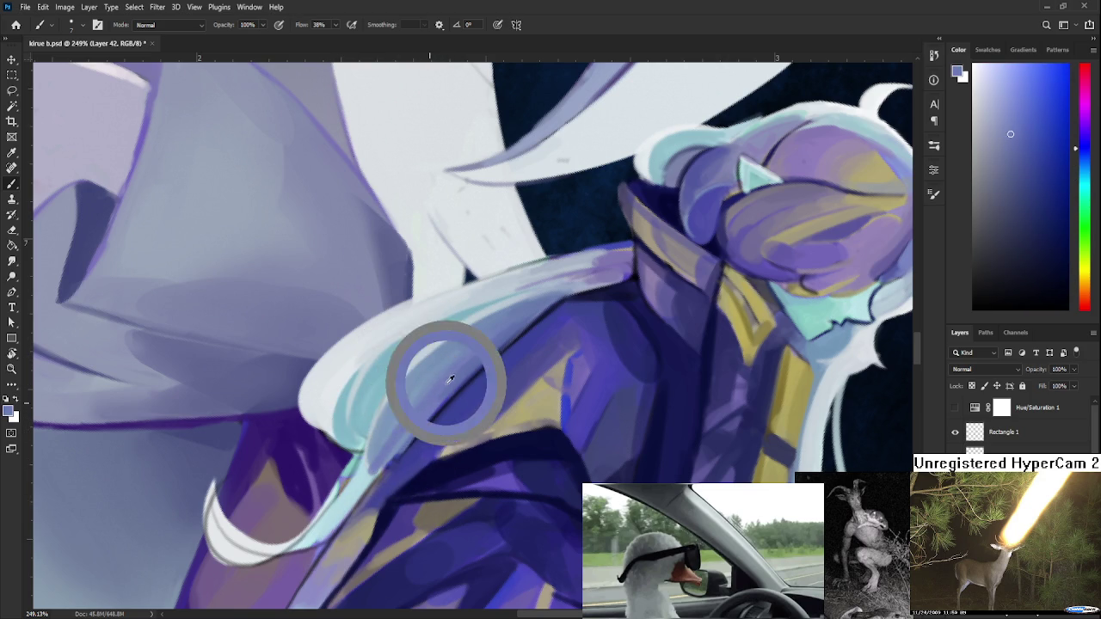
pyautogui.keyDown('alt'); pyautogui.click(439, 383); pyautogui.keyUp('alt')
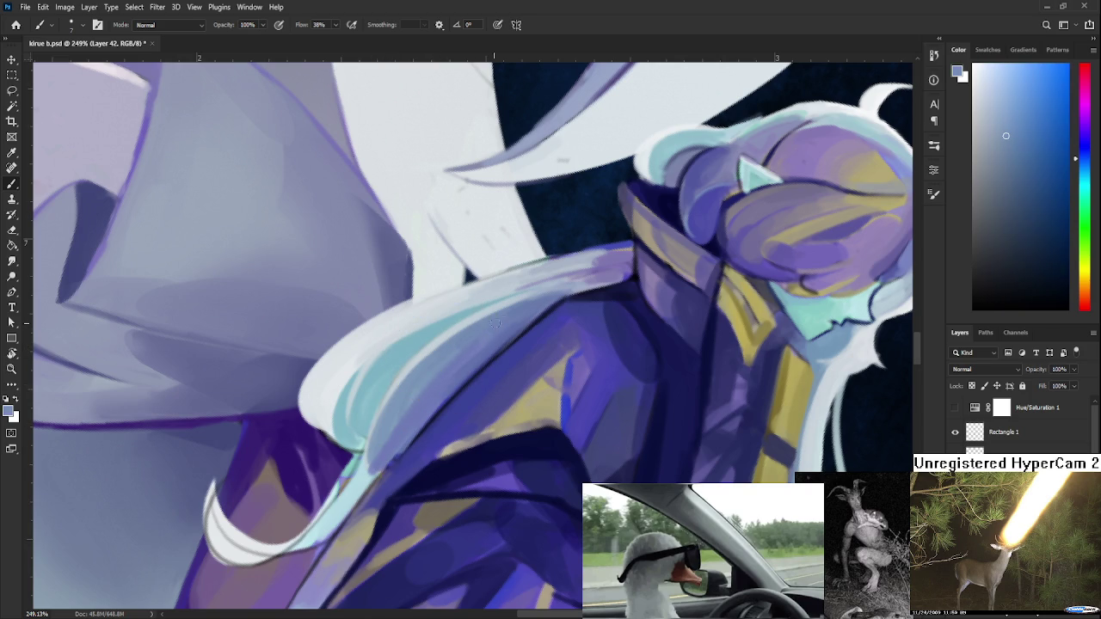
pyautogui.keyDown('alt'); pyautogui.click(491, 344); pyautogui.keyUp('alt')
pyautogui.moveTo(500, 330); pyautogui.dragTo(387, 468)
pyautogui.moveTo(440, 378); pyautogui.dragTo(368, 483)
# Try a pale cyan stroke on the hair, then undo it.
pyautogui.keyDown('alt'); pyautogui.click(417, 378); pyautogui.keyUp('alt')
pyautogui.keyDown('alt'); pyautogui.click(465, 351); pyautogui.keyUp('alt')
pyautogui.keyDown('alt'); pyautogui.click(420, 351); pyautogui.keyUp('alt')
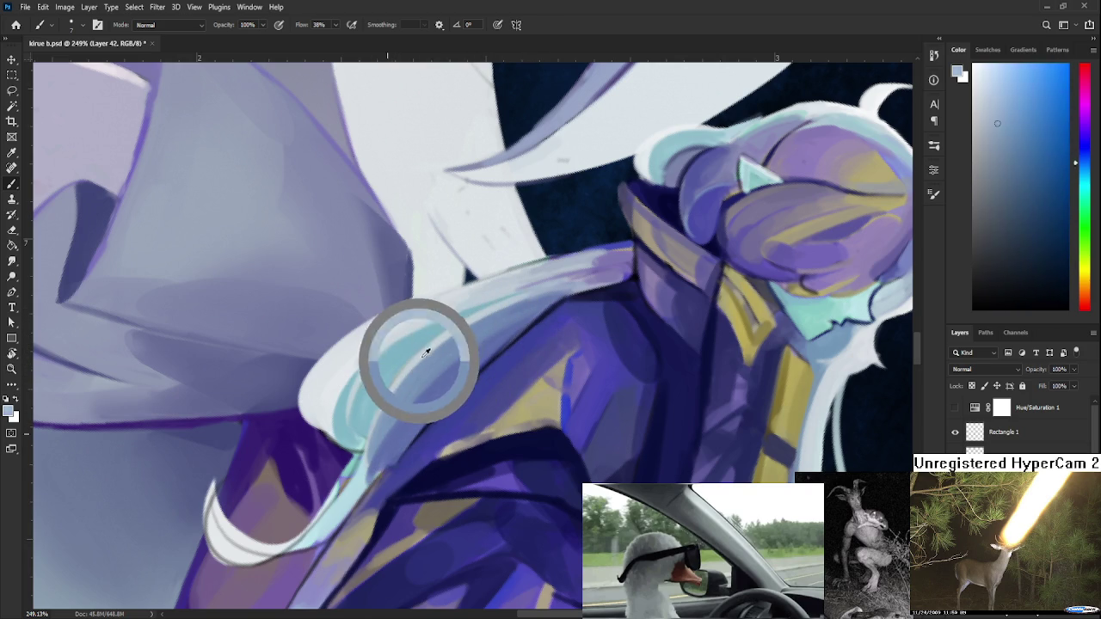
pyautogui.moveTo(420, 351); pyautogui.dragTo(378, 442)
pyautogui.hotkey('ctrl', 'z')
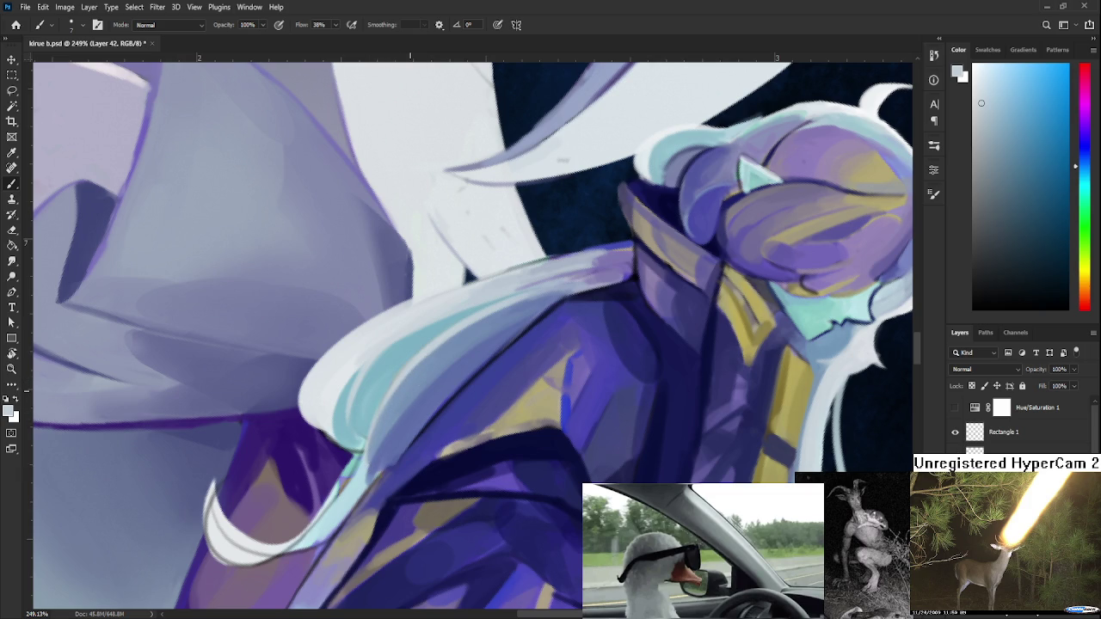
pyautogui.scroll(-3, 473, 335)
pyautogui.scroll(-3, 473, 335)
pyautogui.scroll(-2, 473, 335)
pyautogui.press('r')
pyautogui.moveTo(602, 258)
pyautogui.mouseDown()
pyautogui.moveTo(622, 411)
pyautogui.moveTo(364, 241)
pyautogui.mouseUp()
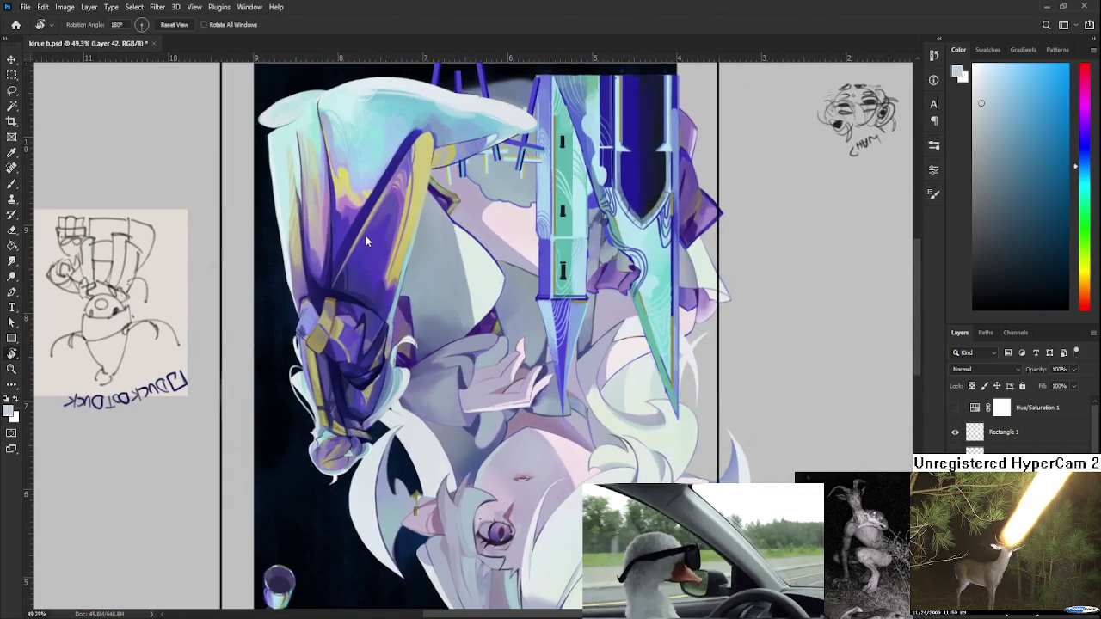
# Zoom in on the curled hair tip and erase light-blue paint from it.
pyautogui.scroll(2, 362, 249)
pyautogui.scroll(2, 405, 393)
pyautogui.scroll(2, 413, 396)
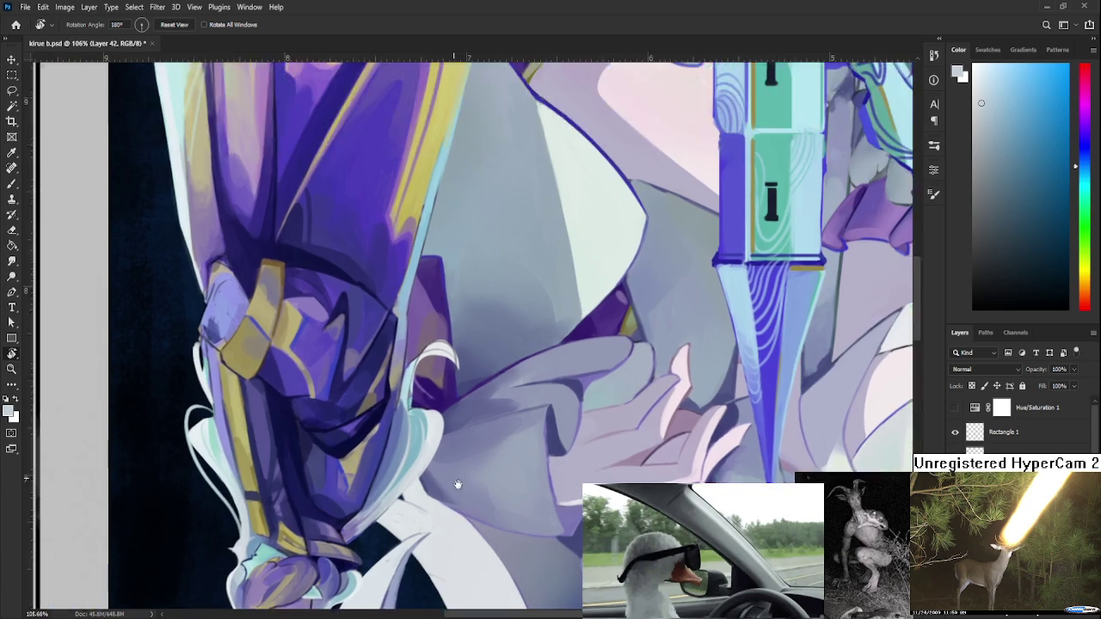
pyautogui.scroll(2, 417, 395)
pyautogui.scroll(2, 417, 394)
pyautogui.scroll(2, 383, 411)
pyautogui.press('e')
pyautogui.moveTo(383, 417)
pyautogui.mouseDown()
pyautogui.moveTo(376, 430)
pyautogui.moveTo(376, 405)
pyautogui.moveTo(376, 438)
pyautogui.moveTo(396, 343)
pyautogui.moveTo(405, 319)
pyautogui.moveTo(427, 319)
pyautogui.moveTo(413, 322)
pyautogui.moveTo(421, 308)
pyautogui.moveTo(455, 305)
pyautogui.moveTo(478, 320)
pyautogui.moveTo(485, 360)
pyautogui.mouseUp()
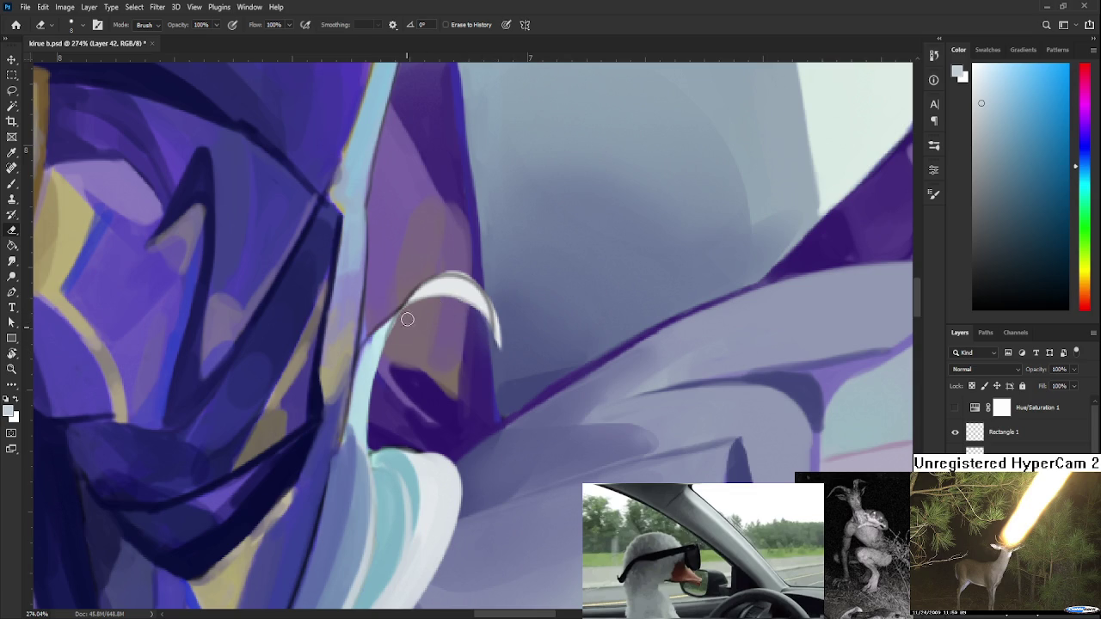
# Sample a light cyan from the canvas and rotate the view about 50° counter-clockwise.
pyautogui.moveTo(426, 437)
pyautogui.mouseDown()
pyautogui.moveTo(433, 417)
pyautogui.moveTo(353, 518)
pyautogui.mouseUp()
pyautogui.press('b')
pyautogui.keyDown('alt'); pyautogui.click(384, 423); pyautogui.keyUp('alt')
pyautogui.press('e')
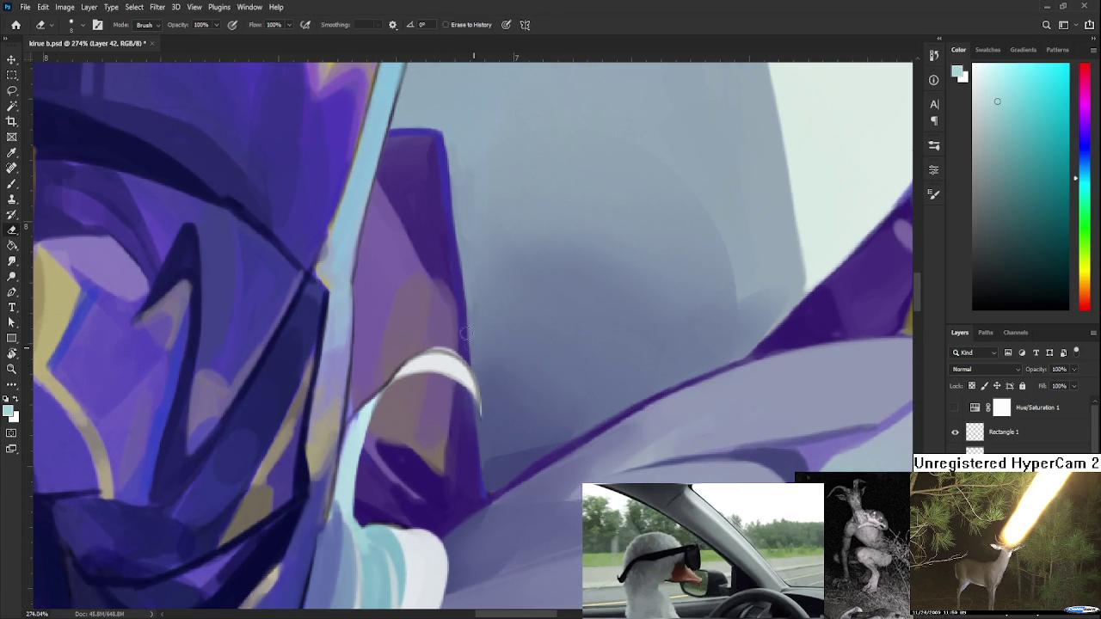
pyautogui.press('r')
pyautogui.moveTo(487, 387); pyautogui.dragTo(257, 232)
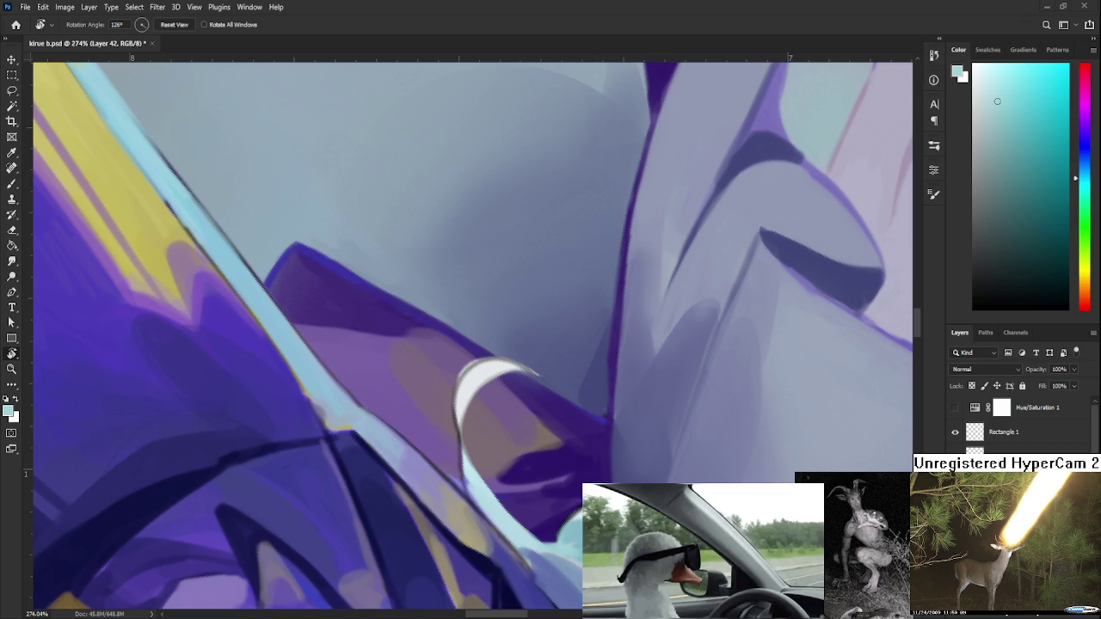
# Erase the left edge of the light-blue strand over the coat.
pyautogui.scroll(-3, 405, 468)
pyautogui.scroll(-3, 404, 468)
pyautogui.scroll(-3, 404, 468)
pyautogui.scroll(-3, 404, 468)
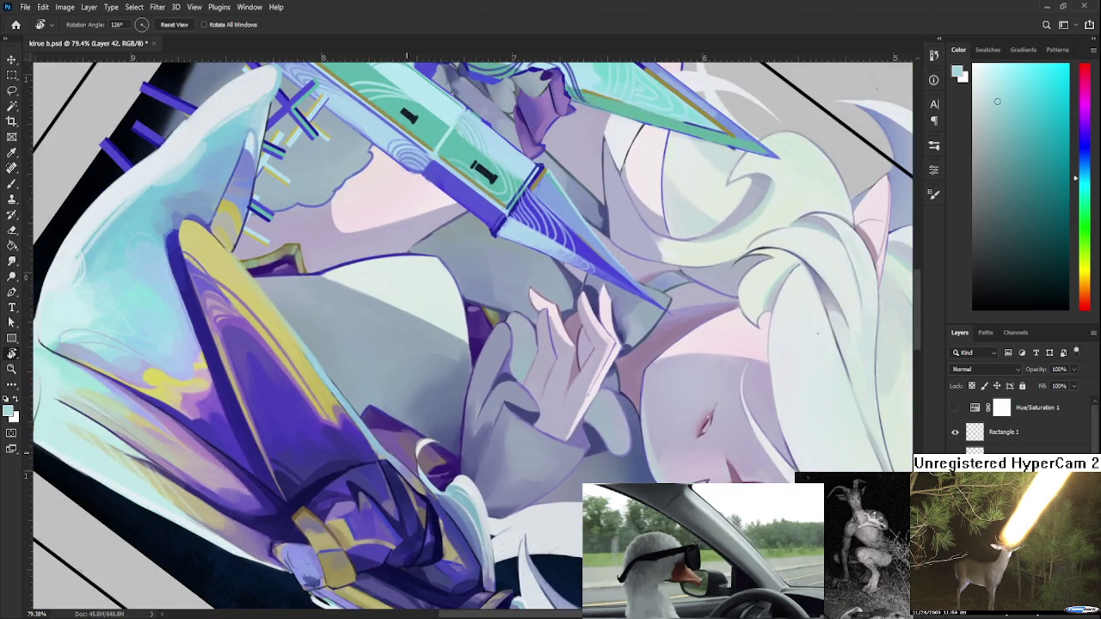
pyautogui.moveTo(380, 537); pyautogui.dragTo(406, 367)
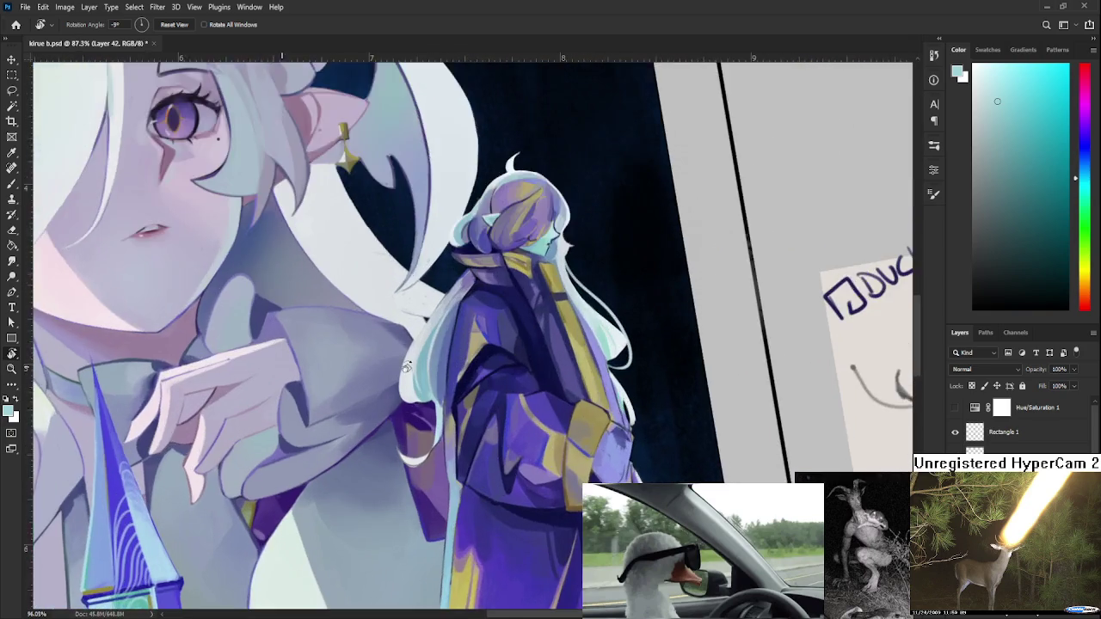
pyautogui.scroll(2, 406, 367)
pyautogui.scroll(3, 447, 447)
pyautogui.moveTo(440, 445)
pyautogui.mouseDown()
pyautogui.moveTo(521, 439)
pyautogui.moveTo(398, 399)
pyautogui.moveTo(383, 442)
pyautogui.mouseUp()
pyautogui.press('e')
pyautogui.moveTo(383, 389)
pyautogui.mouseDown()
pyautogui.moveTo(386, 454)
pyautogui.moveTo(379, 435)
pyautogui.moveTo(393, 469)
pyautogui.mouseUp()
pyautogui.moveTo(383, 389); pyautogui.dragTo(393, 471)
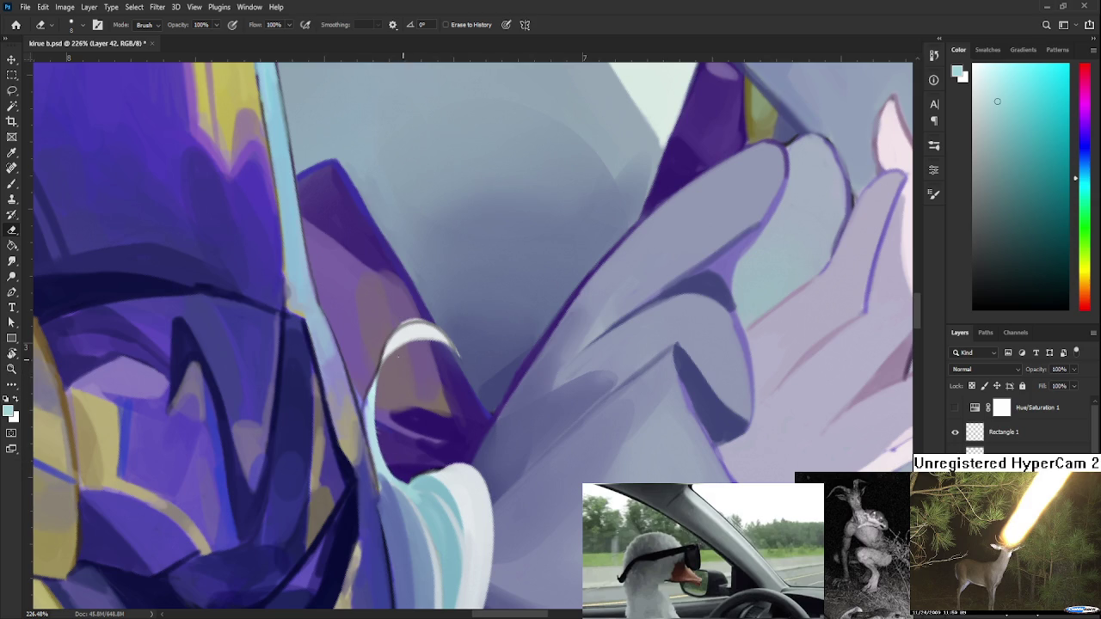
# Sample a near-white tone and paint a thin white hair strand over the coat.
pyautogui.press('b')
pyautogui.keyDown('alt'); pyautogui.click(369, 396); pyautogui.keyUp('alt')
pyautogui.keyDown('alt'); pyautogui.click(369, 409); pyautogui.keyUp('alt')
pyautogui.keyDown('alt'); pyautogui.click(369, 411); pyautogui.keyUp('alt')
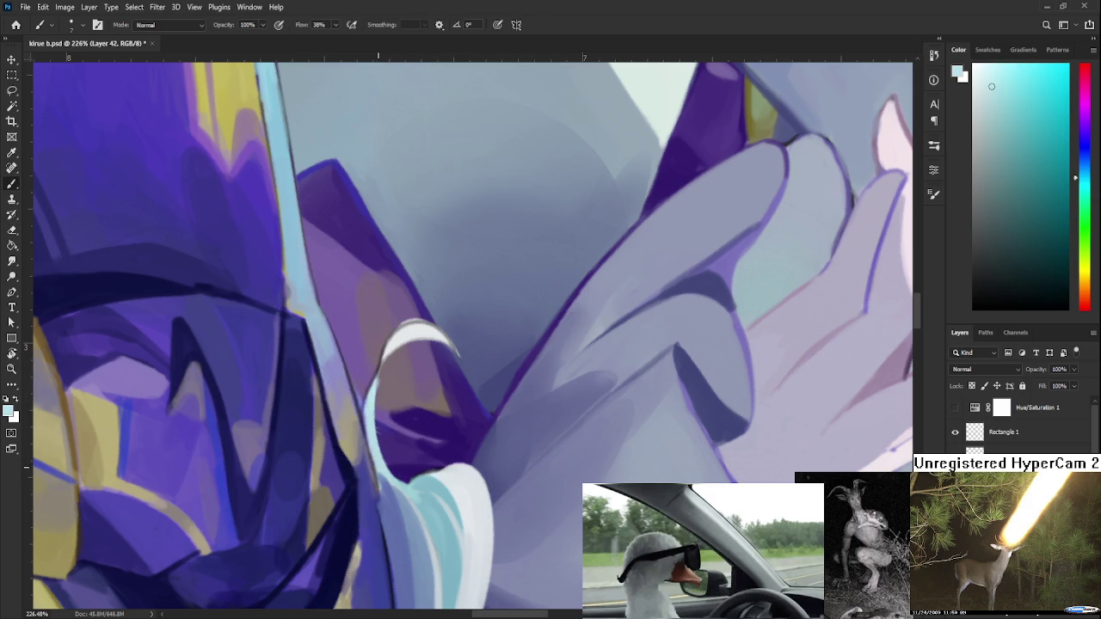
pyautogui.keyDown('alt'); pyautogui.click(373, 390); pyautogui.keyUp('alt')
pyautogui.keyDown('alt'); pyautogui.click(395, 344); pyautogui.keyUp('alt')
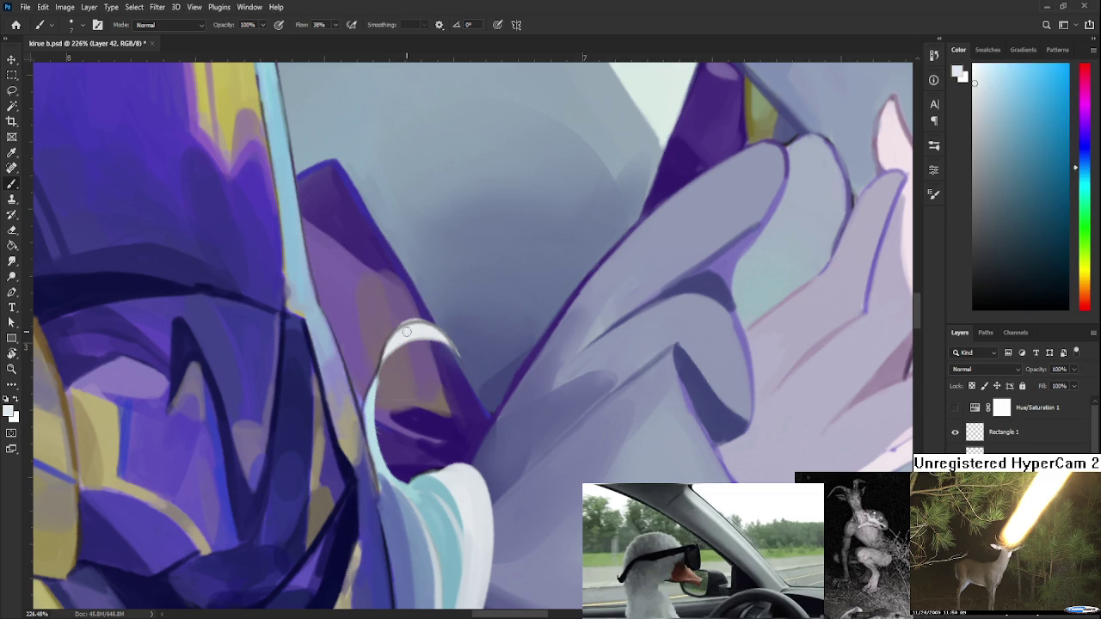
pyautogui.moveTo(406, 331); pyautogui.dragTo(446, 331)
# Erase the right tip of the new white strand.
pyautogui.keyDown('alt'); pyautogui.scroll(-3, 446, 339); pyautogui.keyUp('alt')
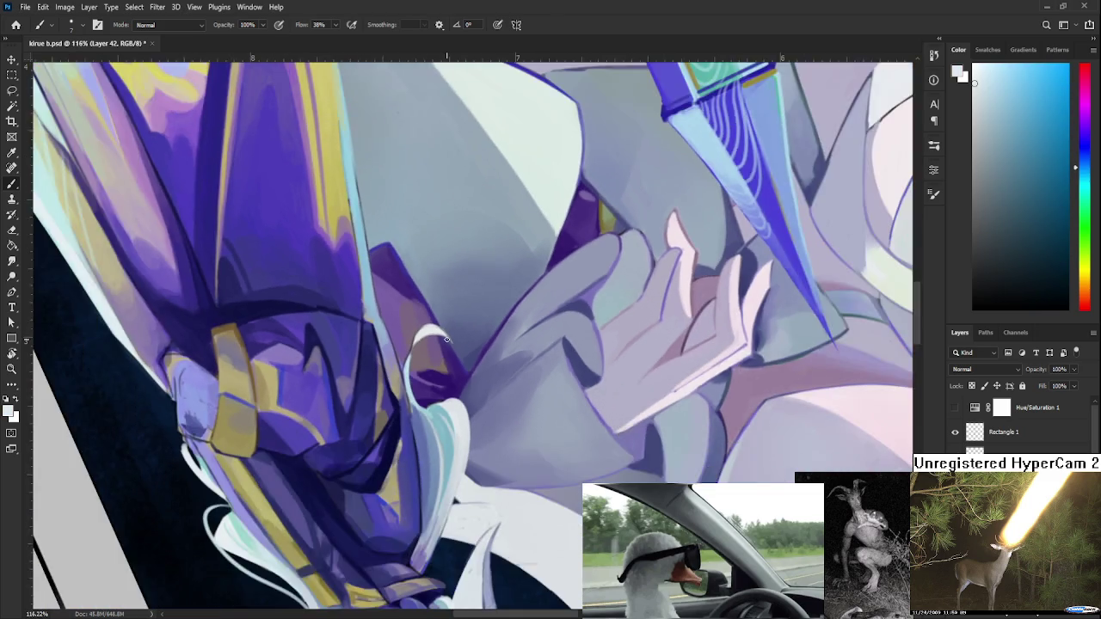
pyautogui.keyDown('alt'); pyautogui.scroll(2, 447, 339); pyautogui.keyUp('alt')
pyautogui.keyDown('alt'); pyautogui.scroll(2, 462, 421); pyautogui.keyUp('alt')
pyautogui.press('e')
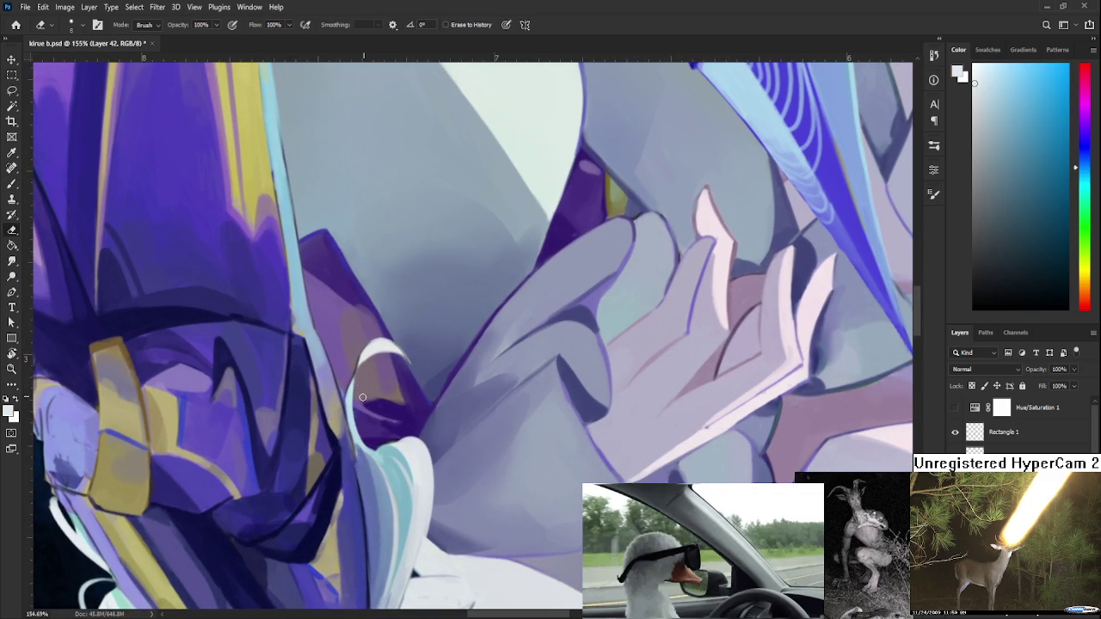
pyautogui.moveTo(368, 371); pyautogui.dragTo(411, 358)
pyautogui.scroll(-3, 370, 400)
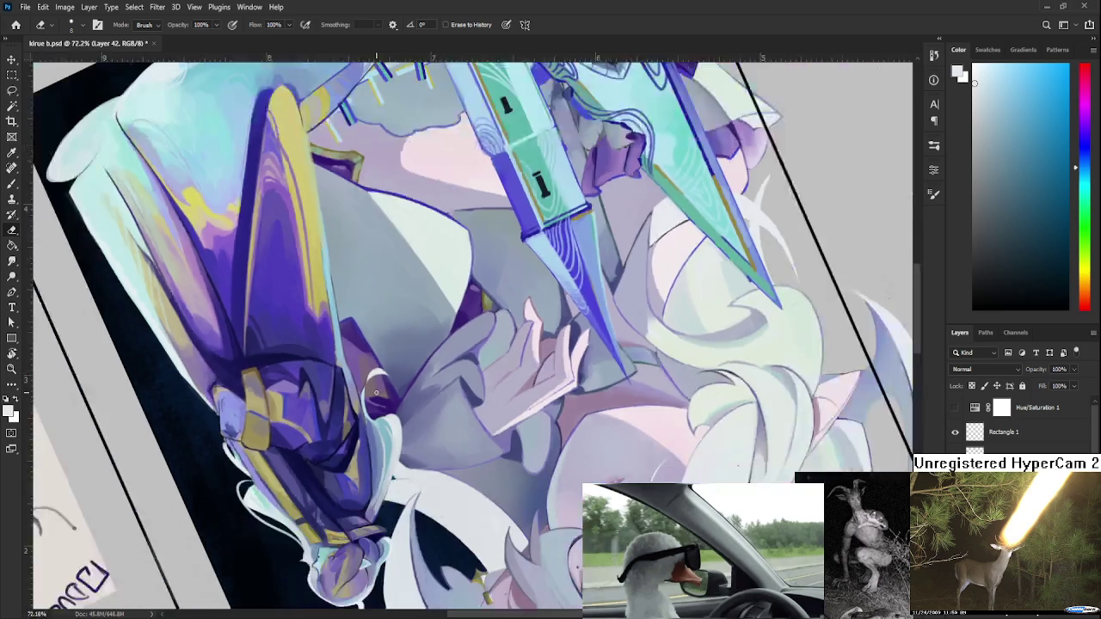
# Turn the canvas back upright and fit the whole card in view.
pyautogui.scroll(-2, 376, 392)
pyautogui.press('r')
pyautogui.moveTo(376, 392)
pyautogui.mouseDown()
pyautogui.moveTo(583, 289)
pyautogui.moveTo(568, 292)
pyautogui.mouseUp()
pyautogui.scroll(1, 396, 392)
pyautogui.scroll(1, 395, 392)
pyautogui.scroll(1, 396, 392)
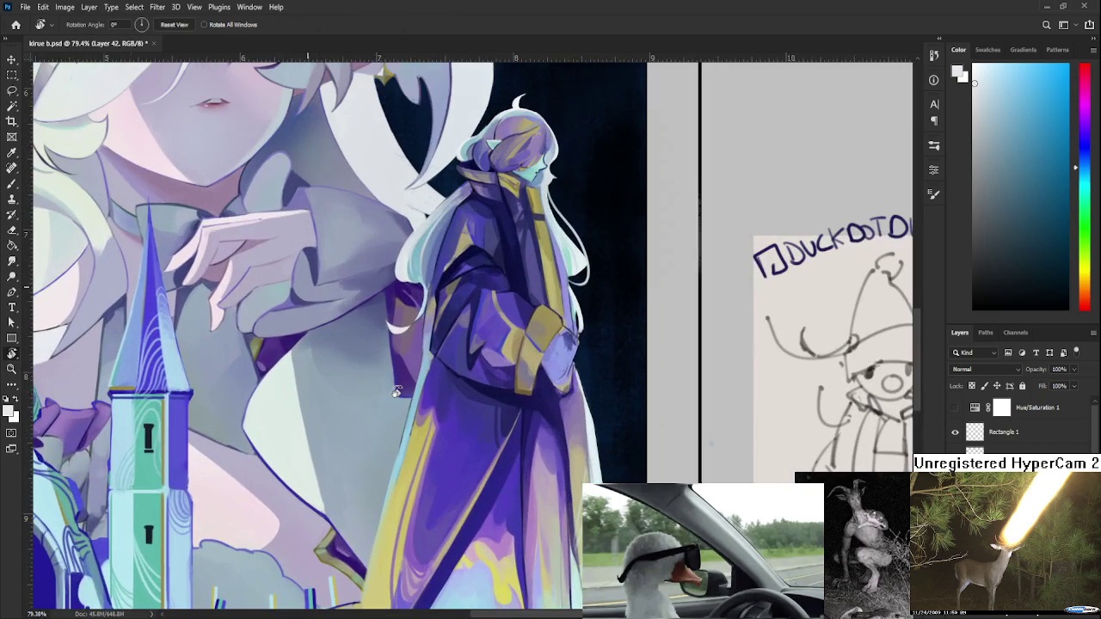
pyautogui.moveTo(396, 391); pyautogui.dragTo(362, 433)
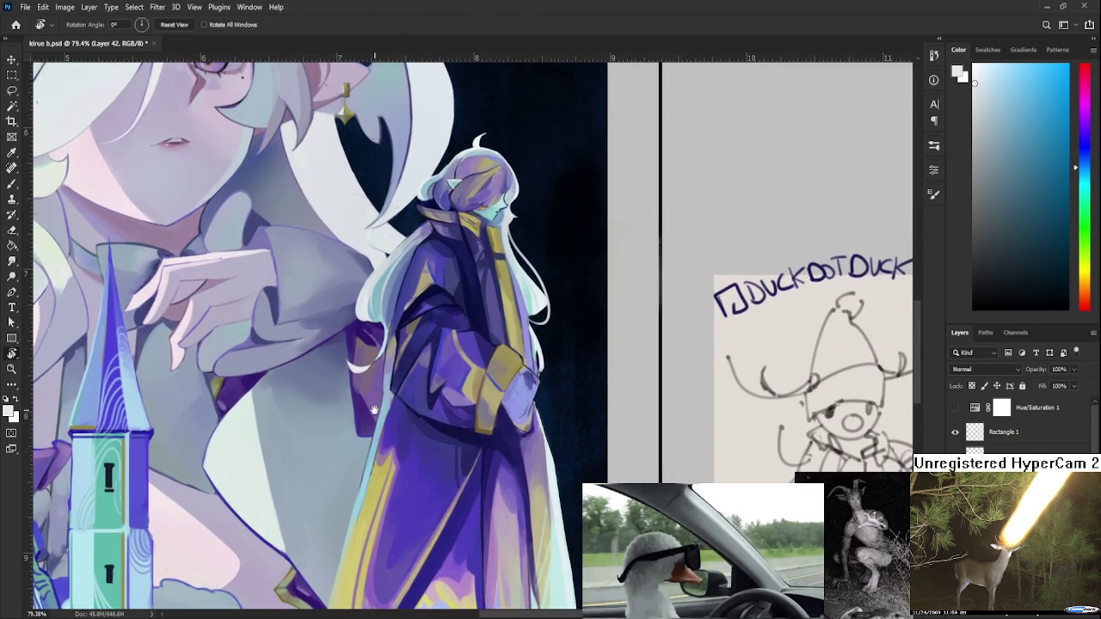
pyautogui.press('e')
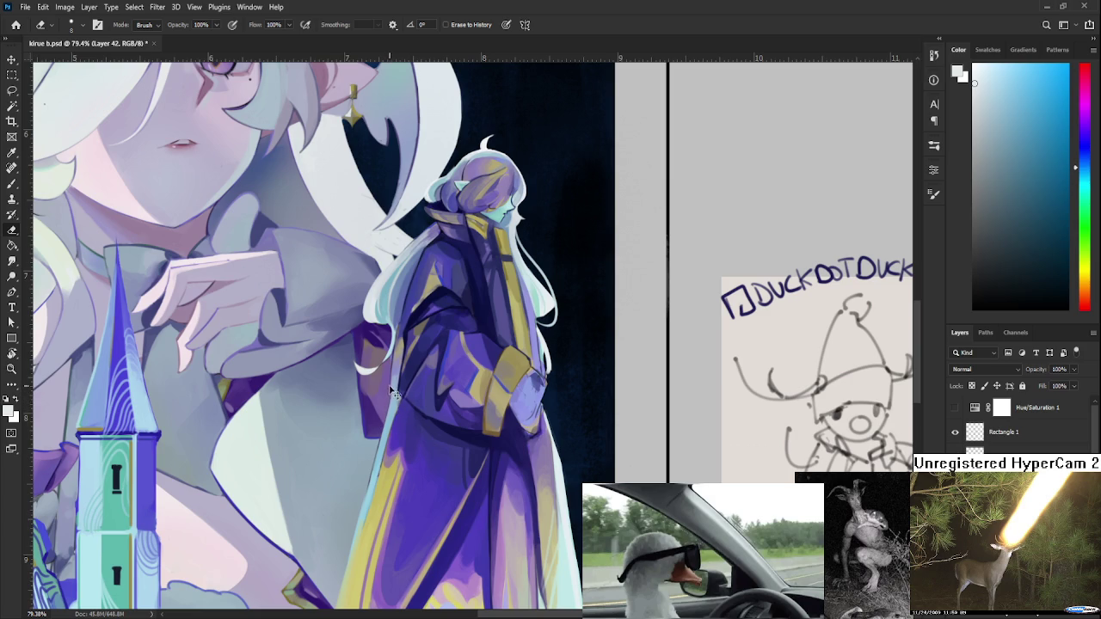
pyautogui.moveTo(400, 344); pyautogui.dragTo(431, 374)
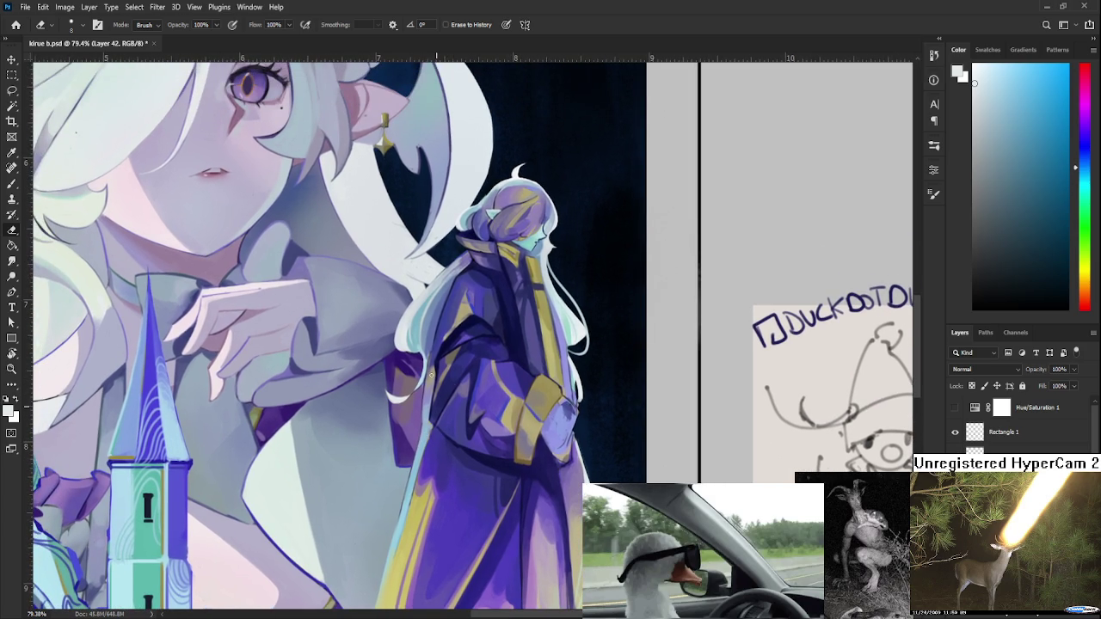
pyautogui.hotkey('ctrl', '0')
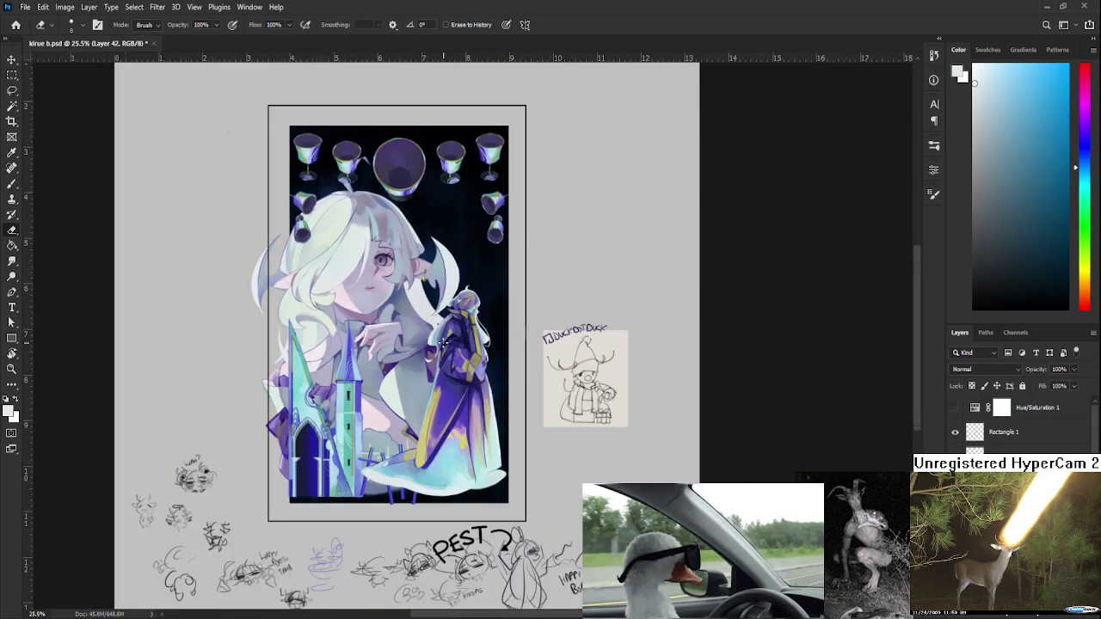
pyautogui.keyDown('alt'); pyautogui.scroll(5, 437, 380); pyautogui.keyUp('alt')
# With a size-20 brush and sampled coat purples, paint the light coat-edge strip purple.
pyautogui.press('b')
pyautogui.keyDown('alt'); pyautogui.click(410, 397); pyautogui.keyUp('alt')
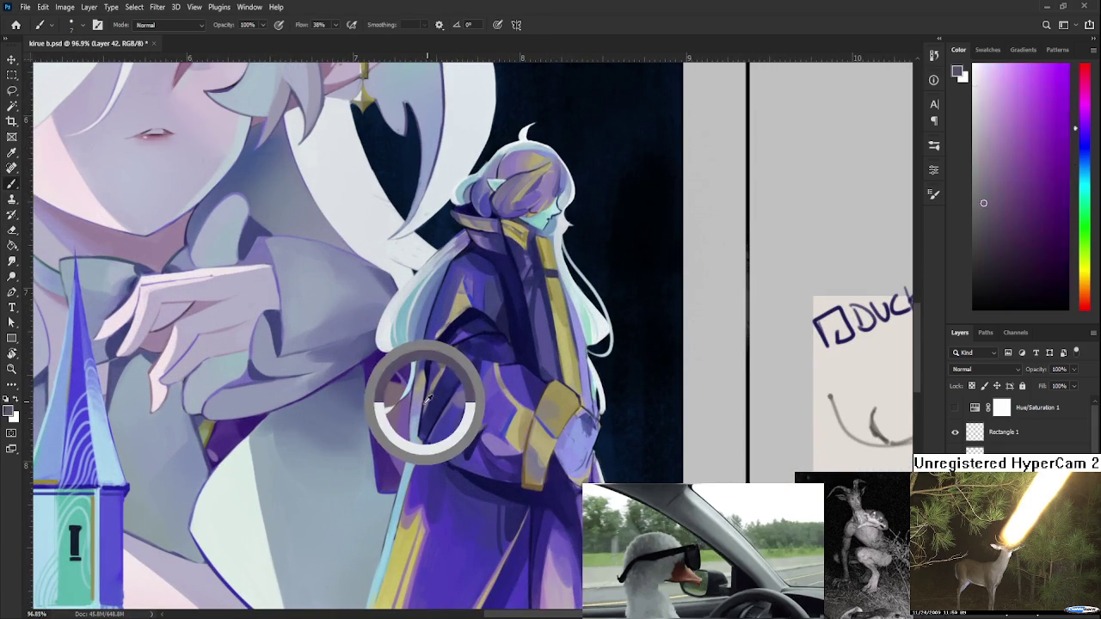
pyautogui.press(']')
pyautogui.press(']')
pyautogui.press(']')
pyautogui.moveTo(417, 413)
pyautogui.mouseDown()
pyautogui.moveTo(412, 456)
pyautogui.moveTo(416, 441)
pyautogui.mouseUp()
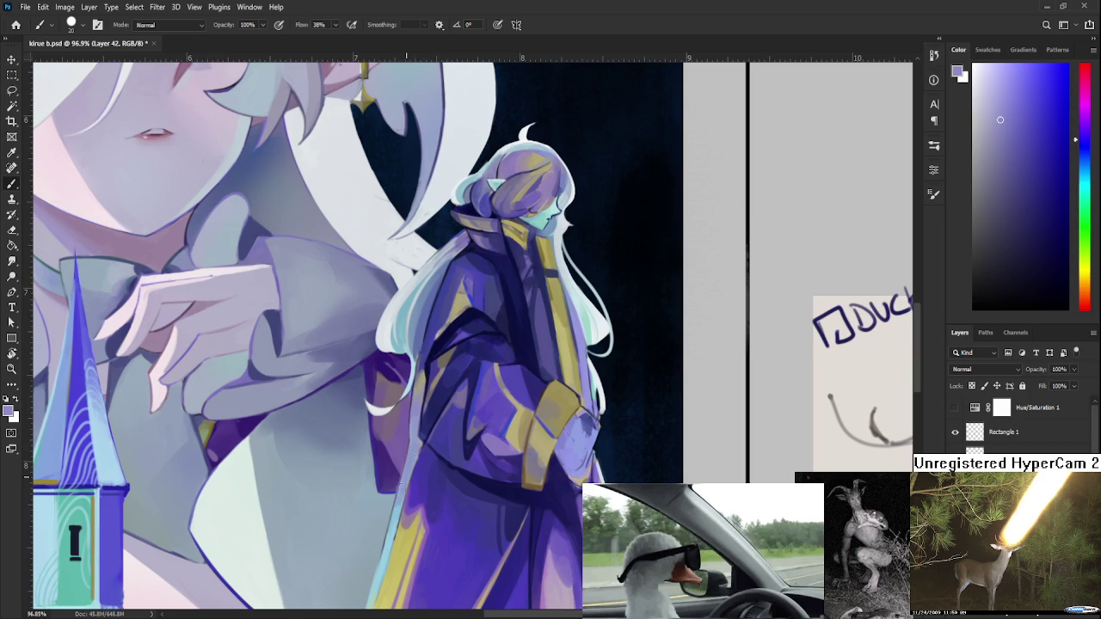
pyautogui.keyDown('alt'); pyautogui.click(405, 472); pyautogui.keyUp('alt')
pyautogui.keyDown('alt'); pyautogui.click(420, 453); pyautogui.keyUp('alt')
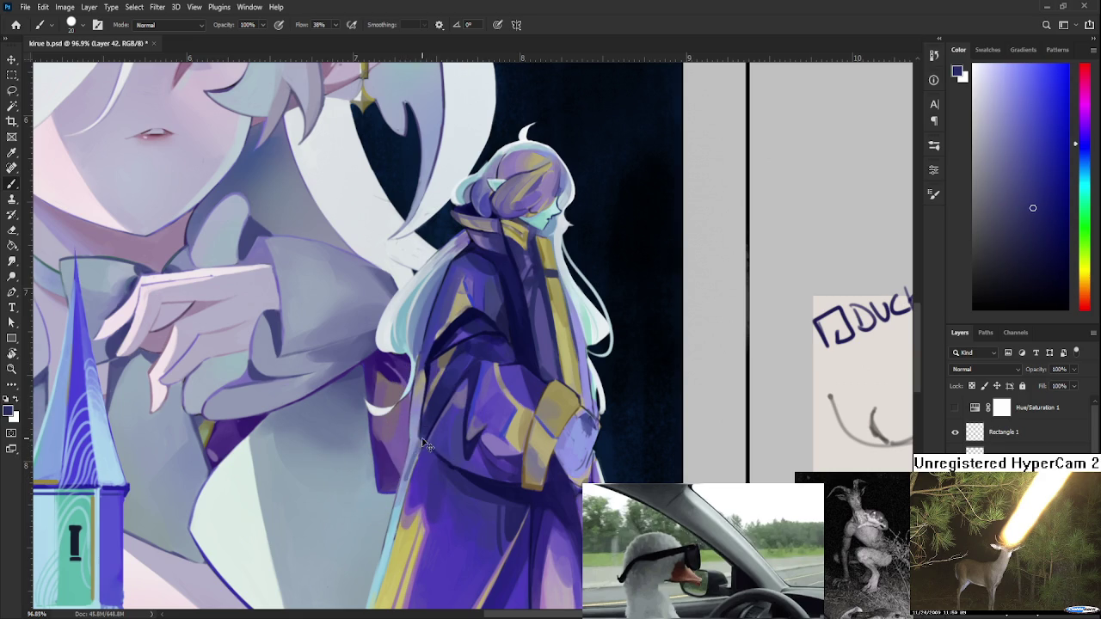
pyautogui.moveTo(409, 471); pyautogui.dragTo(409, 445)
# Darken the left and lower parts of the coat edge with resampled purple.
pyautogui.keyDown('alt'); pyautogui.click(411, 447); pyautogui.keyUp('alt')
pyautogui.moveTo(420, 378)
pyautogui.mouseDown()
pyautogui.moveTo(412, 426)
pyautogui.moveTo(418, 404)
pyautogui.mouseUp()
pyautogui.moveTo(423, 448); pyautogui.dragTo(410, 442)
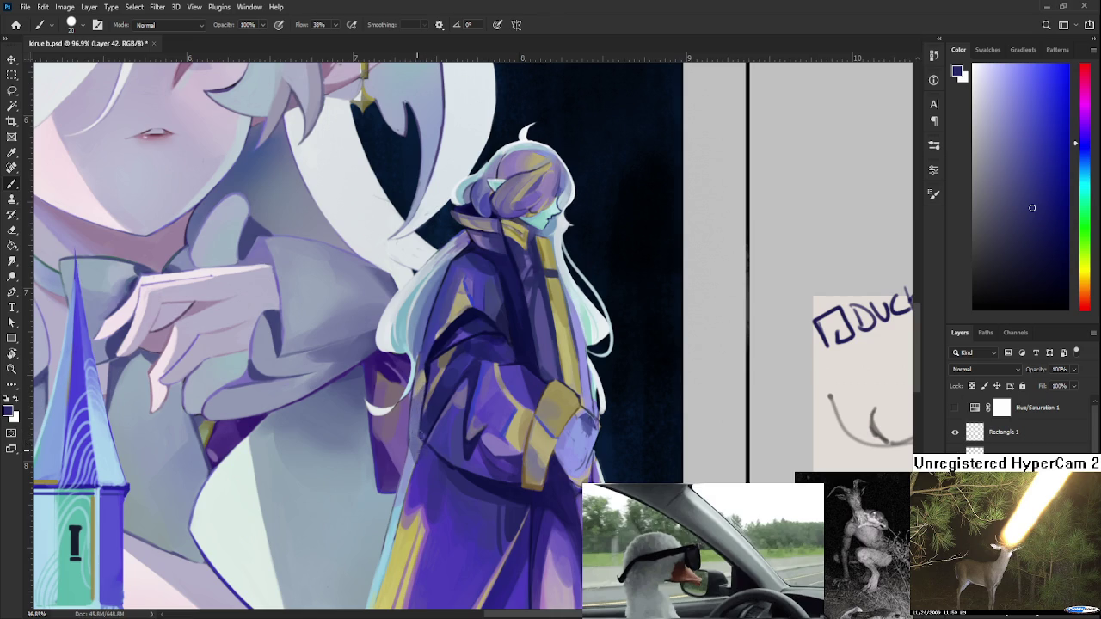
pyautogui.scroll(-3, 428, 419)
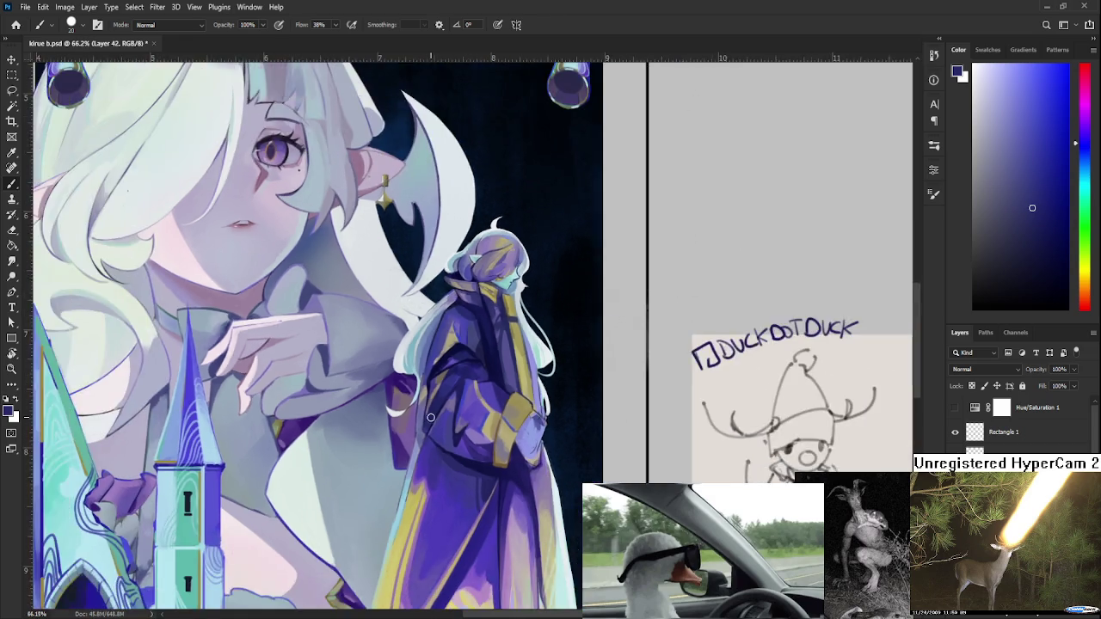
pyautogui.scroll(-3, 509, 376)
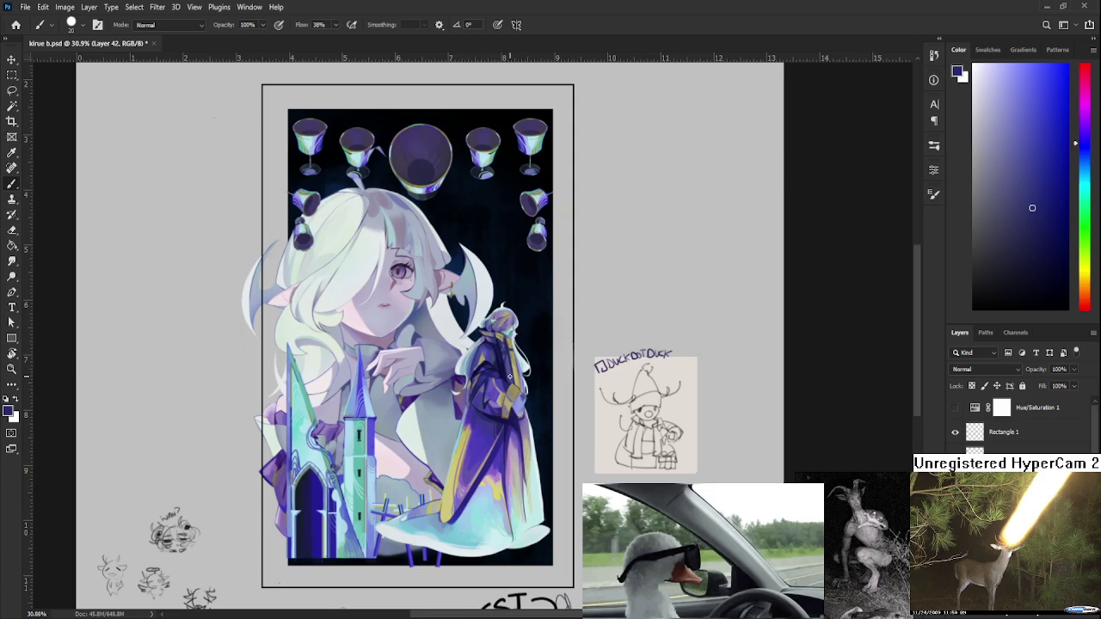
pyautogui.scroll(3, 509, 376)
pyautogui.scroll(3, 473, 455)
pyautogui.scroll(1, 388, 403)
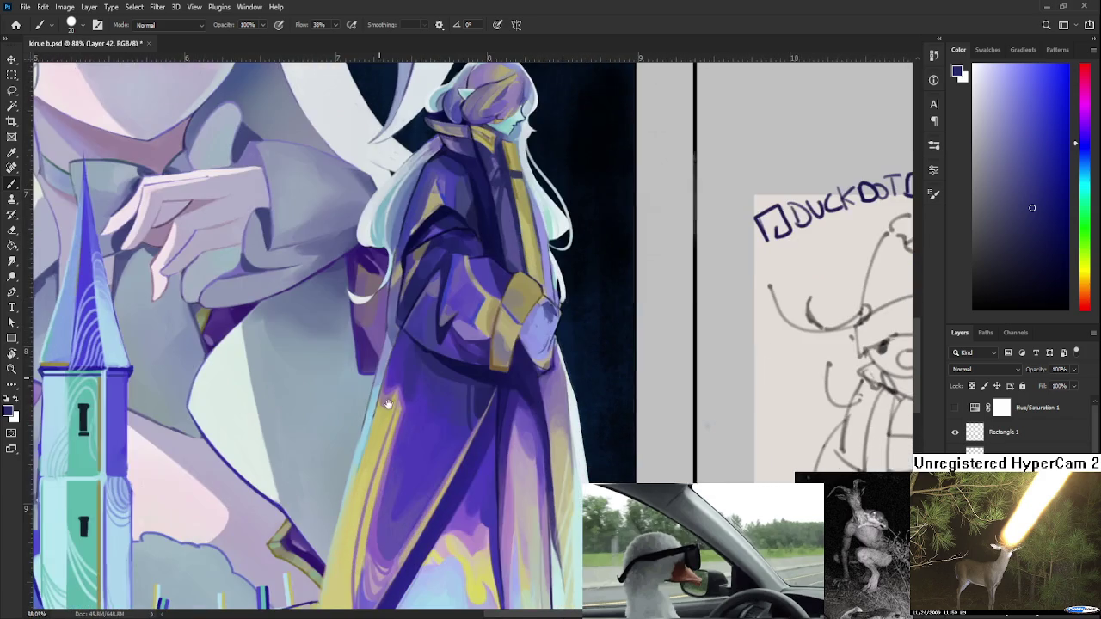
pyautogui.keyDown('alt'); pyautogui.click(393, 412); pyautogui.keyUp('alt')
pyautogui.moveTo(402, 386); pyautogui.dragTo(401, 419)
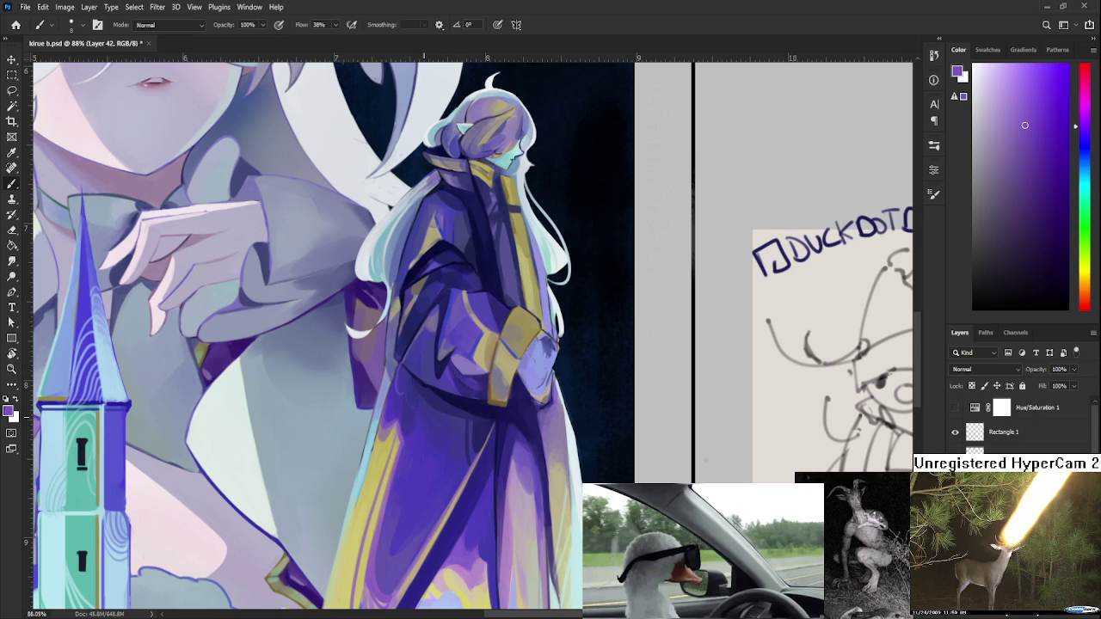
# Paint a thin yellow curve down the robe, comparing it with undo and redo.
pyautogui.scroll(-2, 446, 394)
pyautogui.scroll(-2, 446, 394)
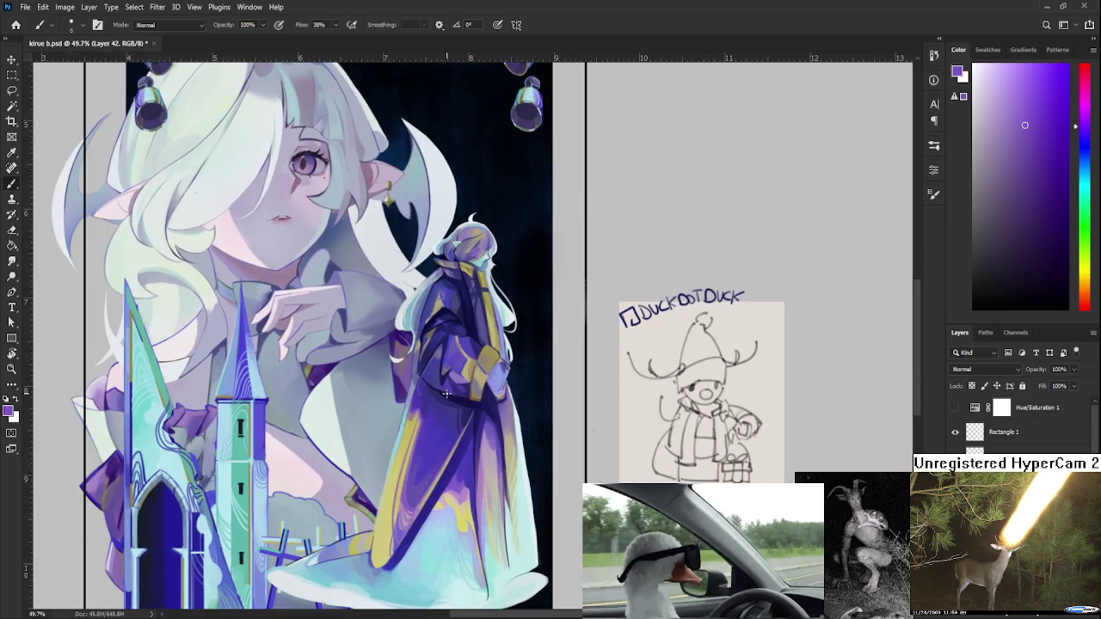
pyautogui.scroll(-2, 447, 394)
pyautogui.scroll(2, 446, 394)
pyautogui.scroll(1, 464, 404)
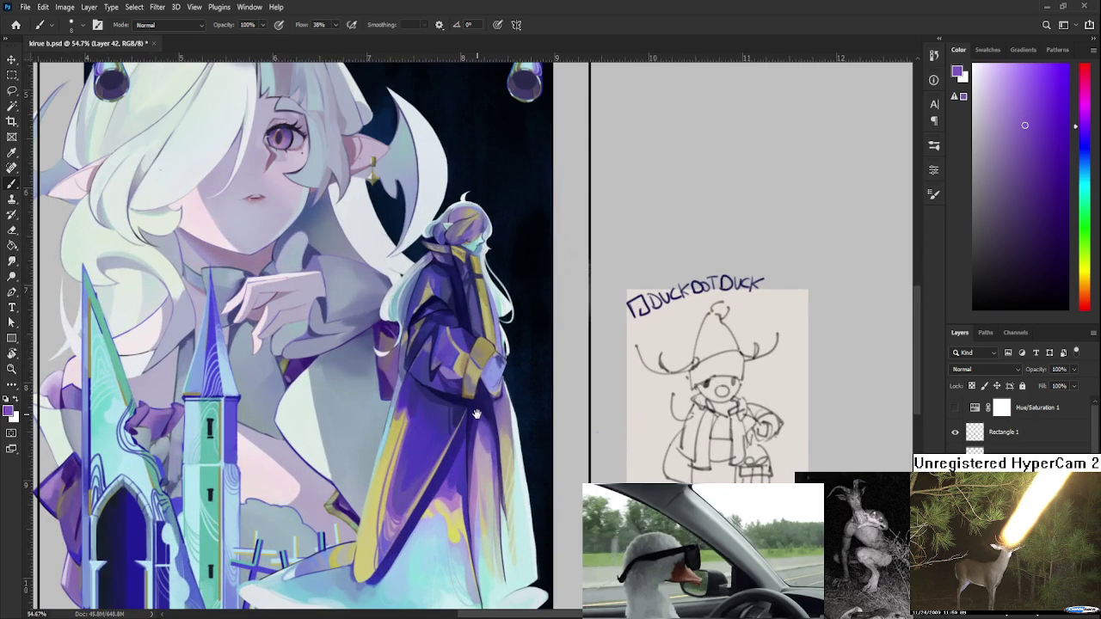
pyautogui.moveTo(477, 414); pyautogui.dragTo(415, 435)
pyautogui.keyDown('alt'); pyautogui.click(352, 437); pyautogui.keyUp('alt')
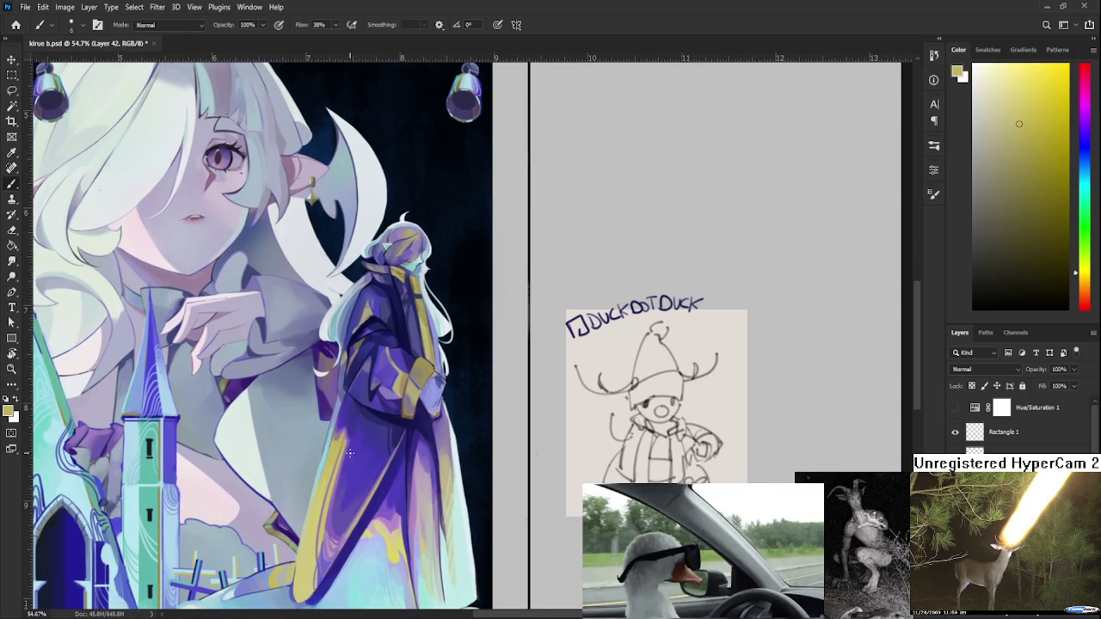
pyautogui.moveTo(347, 464); pyautogui.dragTo(351, 513)
pyautogui.hotkey('ctrl', 'z')
pyautogui.hotkey('ctrl', 'shift', 'z')
pyautogui.hotkey('ctrl', 'z')
pyautogui.moveTo(367, 490)
pyautogui.mouseDown()
pyautogui.moveTo(367, 478)
pyautogui.moveTo(370, 491)
pyautogui.mouseUp()
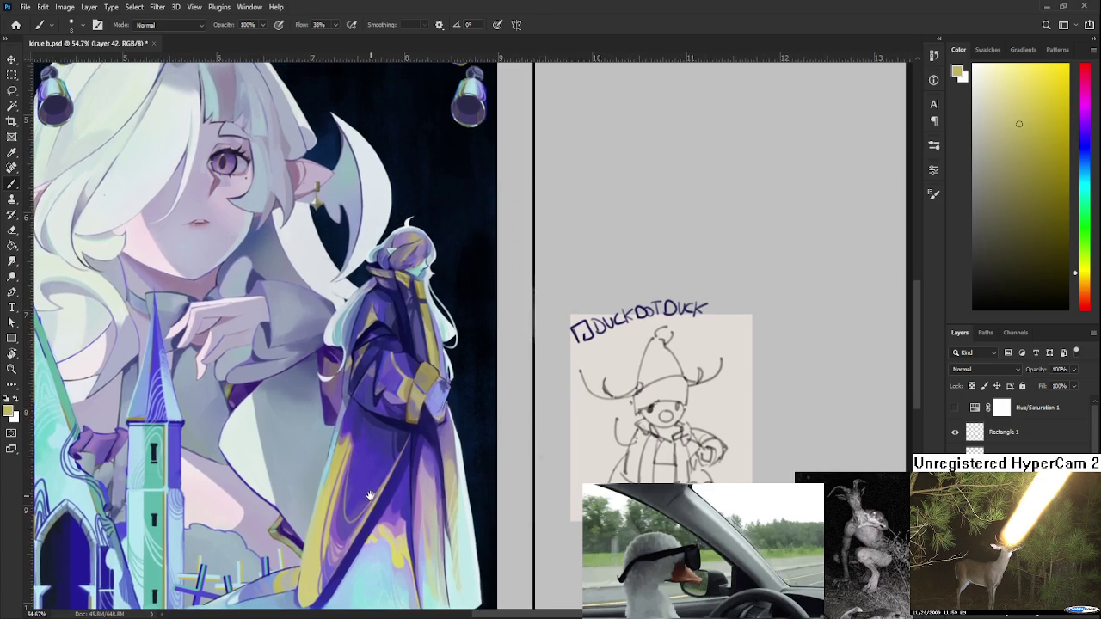
pyautogui.keyDown('alt'); pyautogui.click(363, 443); pyautogui.keyUp('alt')
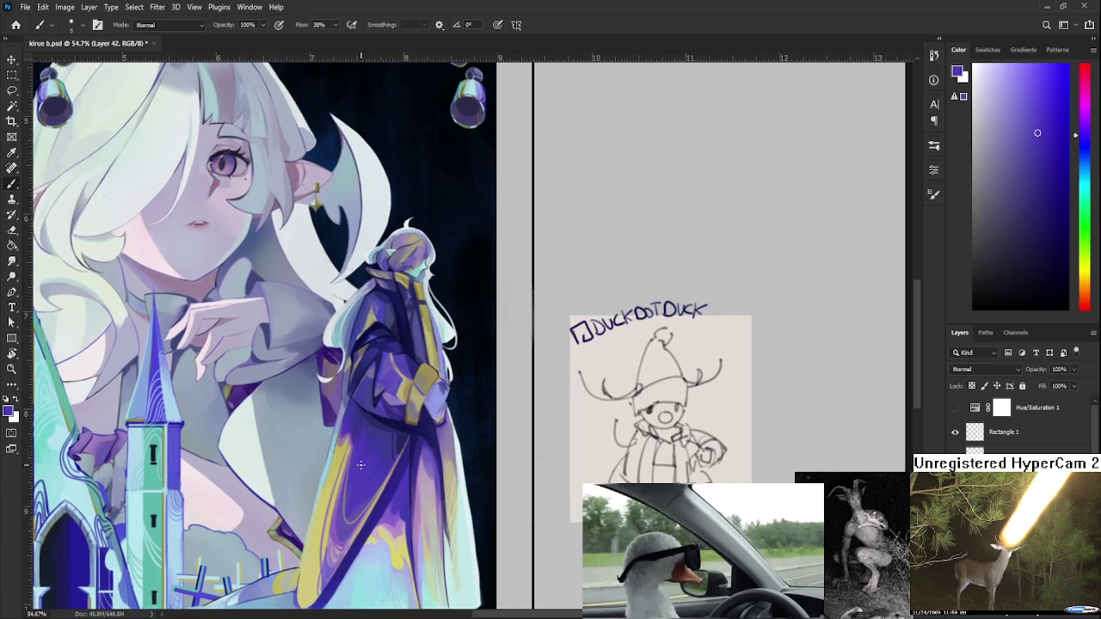
# Sample olive-yellow from the robe and paint a thin light curve down it.
pyautogui.scroll(-1, 360, 465)
pyautogui.scroll(-1, 360, 465)
pyautogui.scroll(-2, 360, 465)
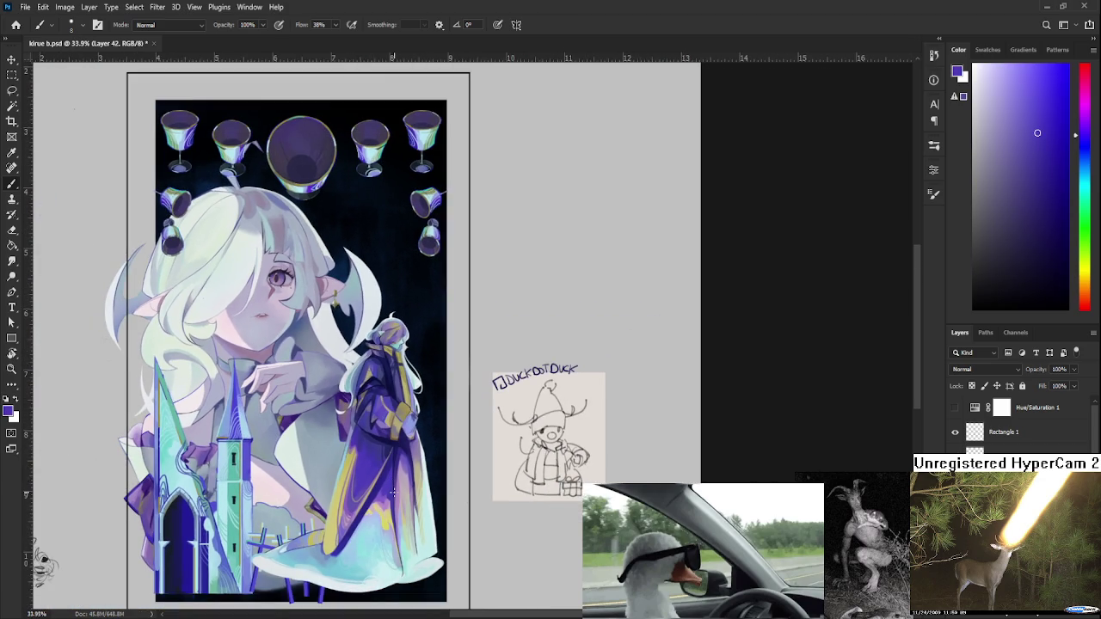
pyautogui.scroll(2, 392, 493)
pyautogui.scroll(2, 393, 492)
pyautogui.scroll(2, 387, 383)
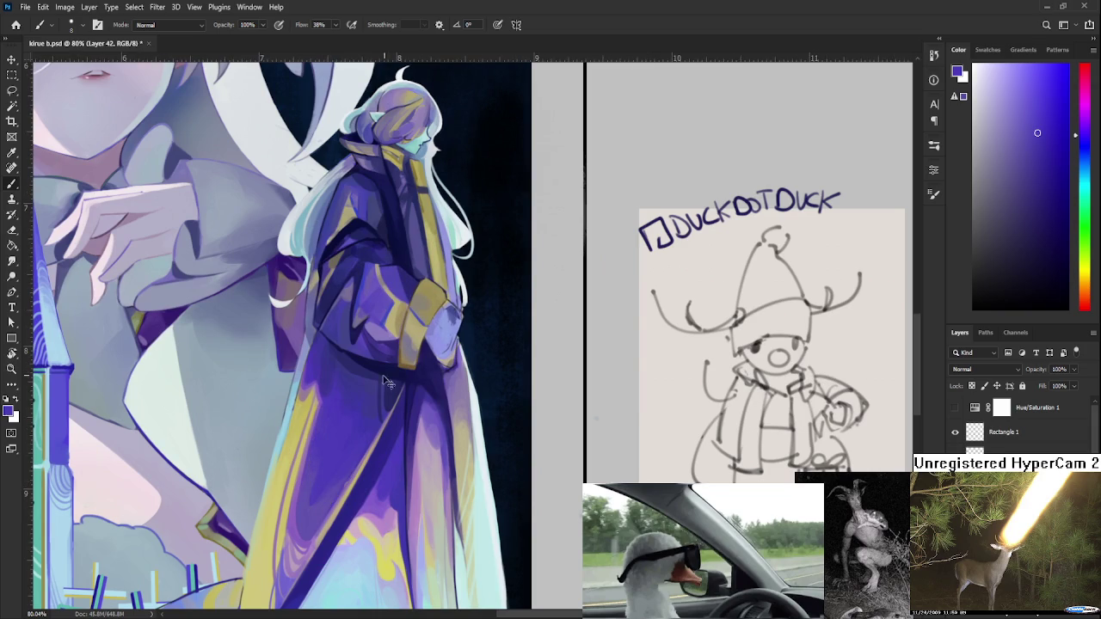
pyautogui.keyDown('alt'); pyautogui.click(325, 401); pyautogui.keyUp('alt')
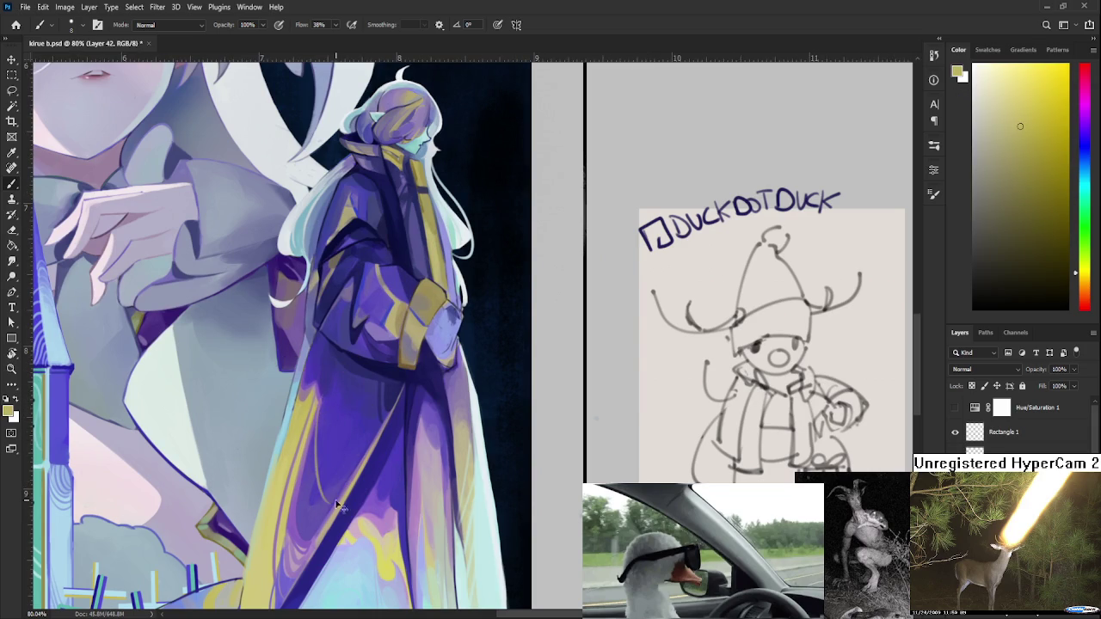
pyautogui.moveTo(315, 440); pyautogui.dragTo(352, 499)
# Zoom onto the purple figure and sample the dark navy of the night sky.
pyautogui.scroll(-2, 367, 381)
pyautogui.scroll(-2, 353, 381)
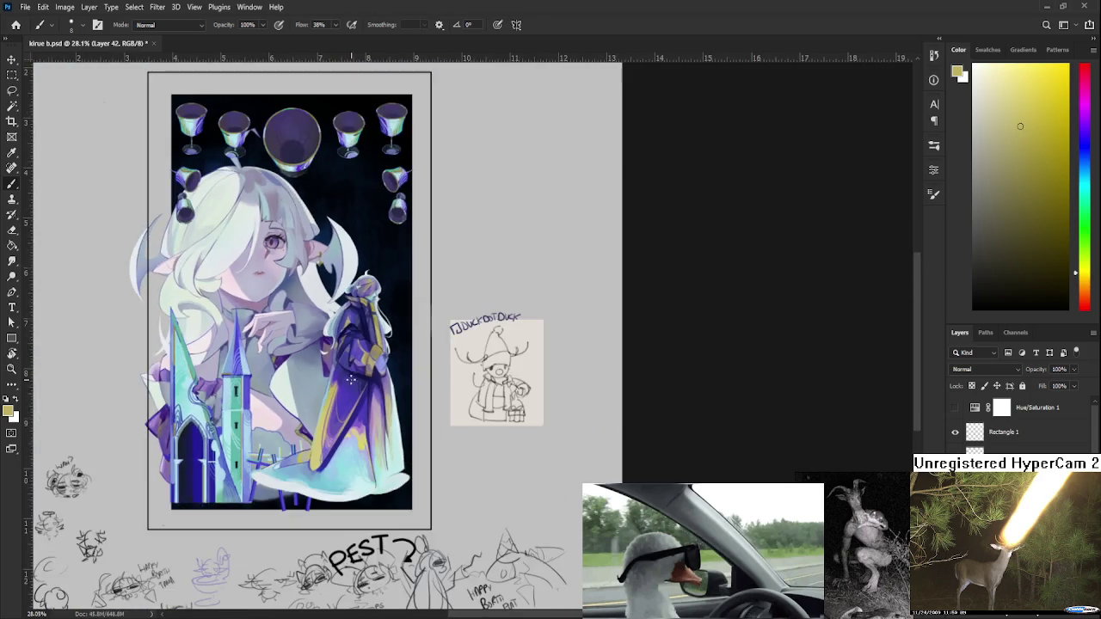
pyautogui.scroll(-1, 387, 387)
pyautogui.scroll(-2, 458, 458)
pyautogui.scroll(2, 427, 497)
pyautogui.scroll(1, 427, 497)
pyautogui.scroll(-3, 427, 497)
pyautogui.scroll(2, 427, 497)
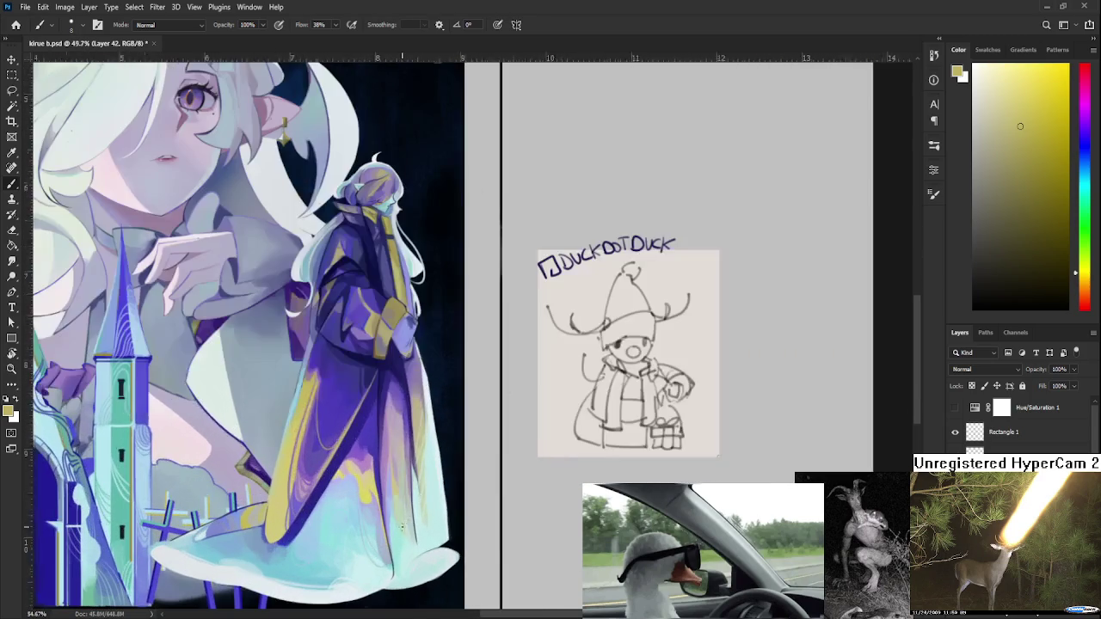
pyautogui.scroll(1, 412, 507)
pyautogui.scroll(1, 370, 519)
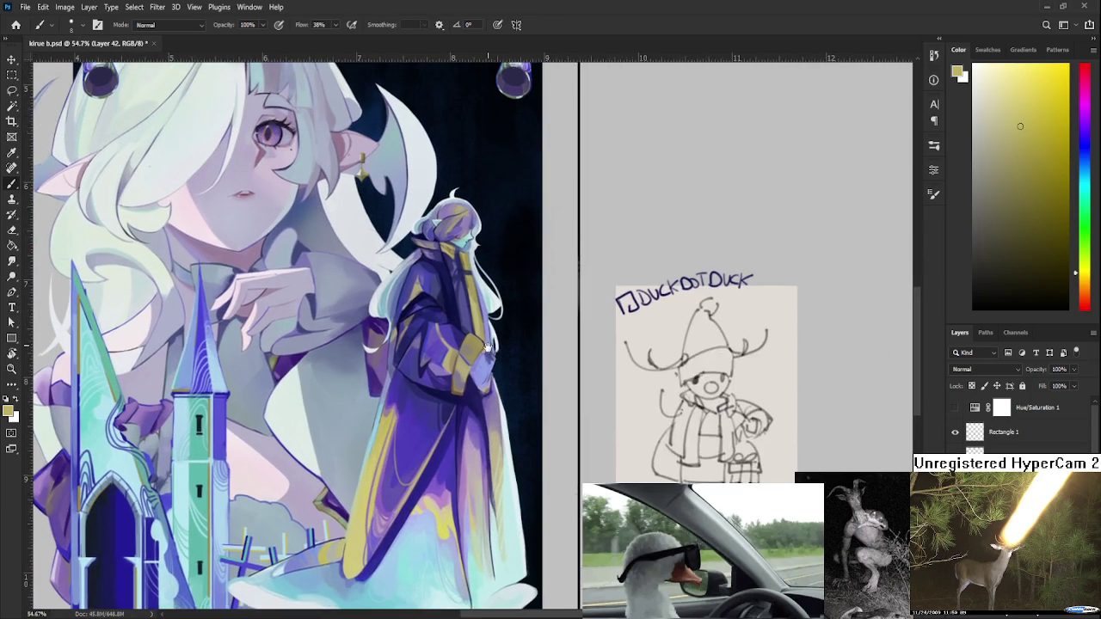
pyautogui.moveTo(370, 519); pyautogui.dragTo(332, 600)
pyautogui.scroll(1, 449, 339)
pyautogui.scroll(1, 449, 339)
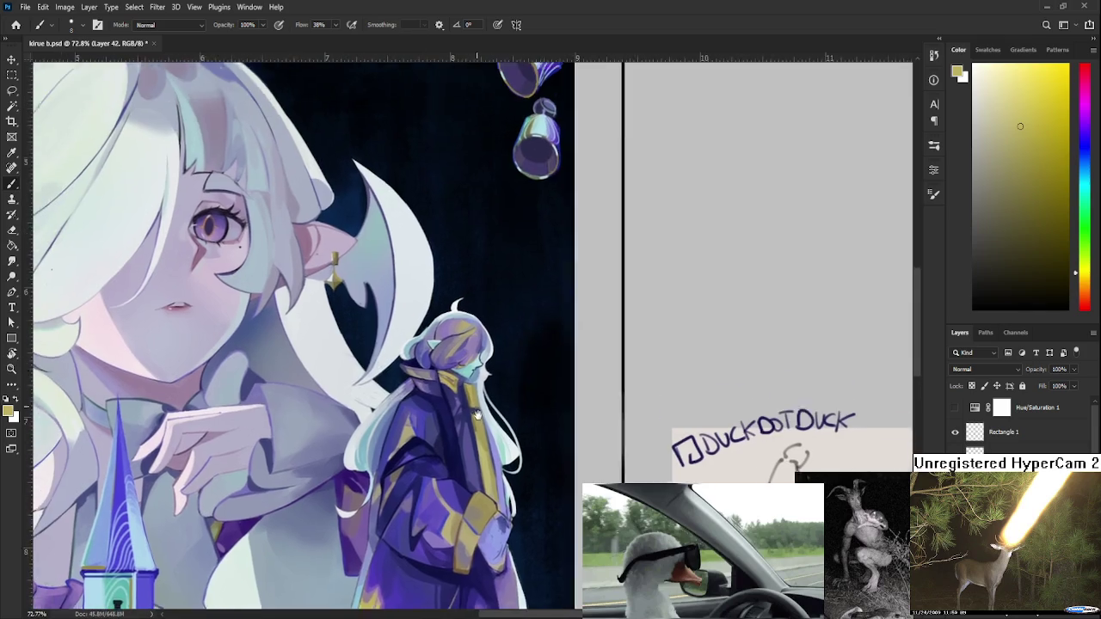
pyautogui.scroll(2, 447, 368)
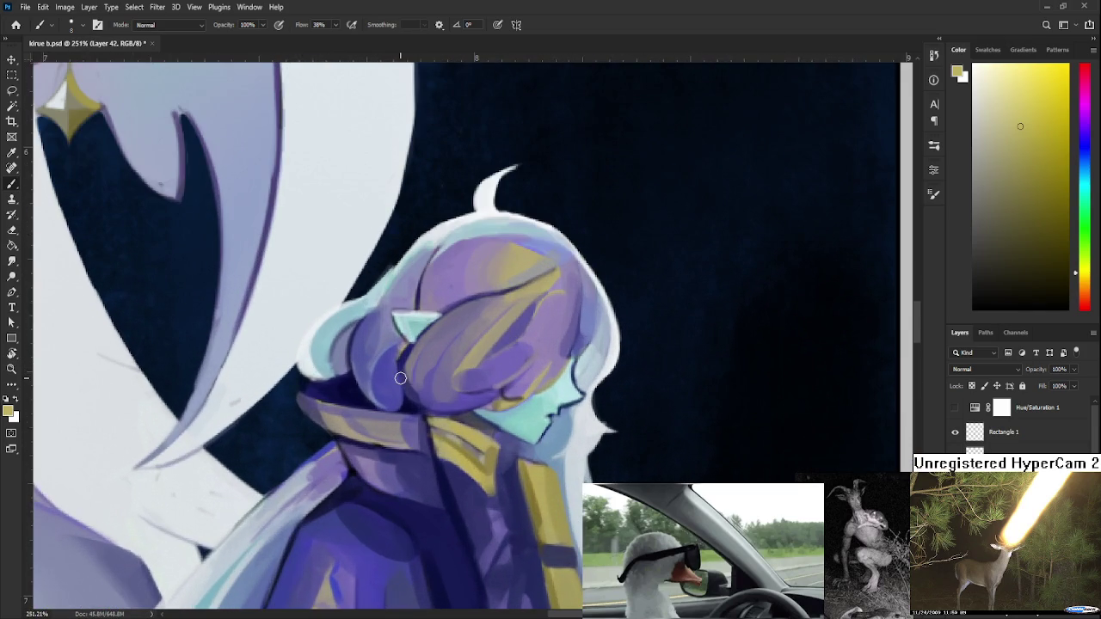
pyautogui.scroll(1, 404, 380)
pyautogui.scroll(1, 400, 378)
pyautogui.keyDown('alt'); pyautogui.click(339, 443); pyautogui.keyUp('alt')
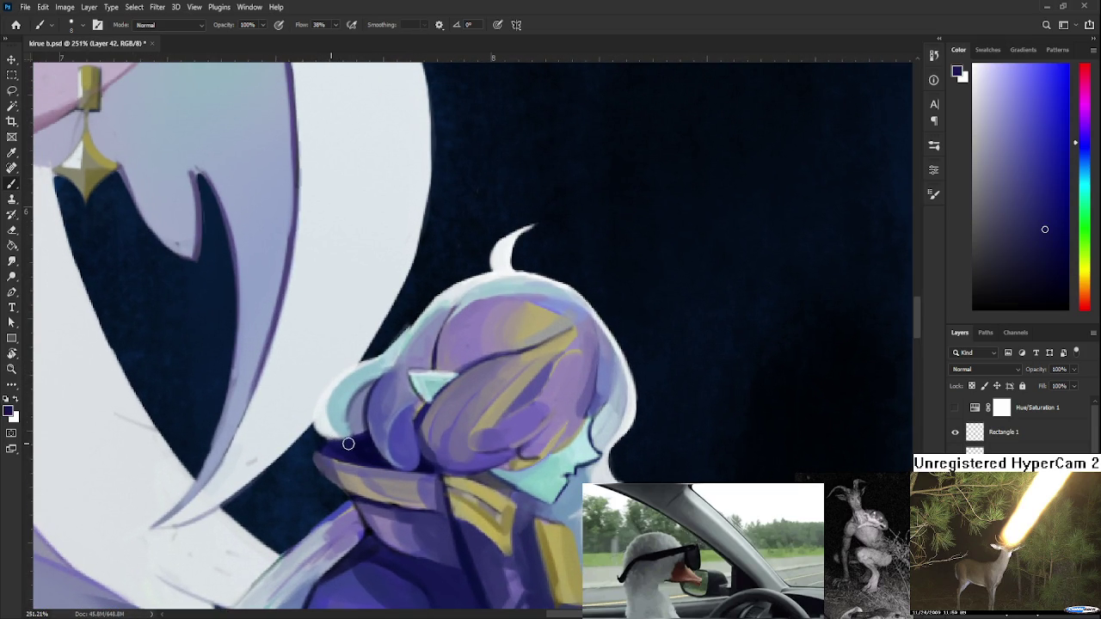
pyautogui.keyDown('alt'); pyautogui.click(371, 446); pyautogui.keyUp('alt')
# Zoom back out, recentre on the small figure, and switch to the Eraser.
pyautogui.scroll(-1, 392, 444)
pyautogui.scroll(-1, 430, 413)
pyautogui.scroll(-1, 483, 368)
pyautogui.scroll(-1, 481, 365)
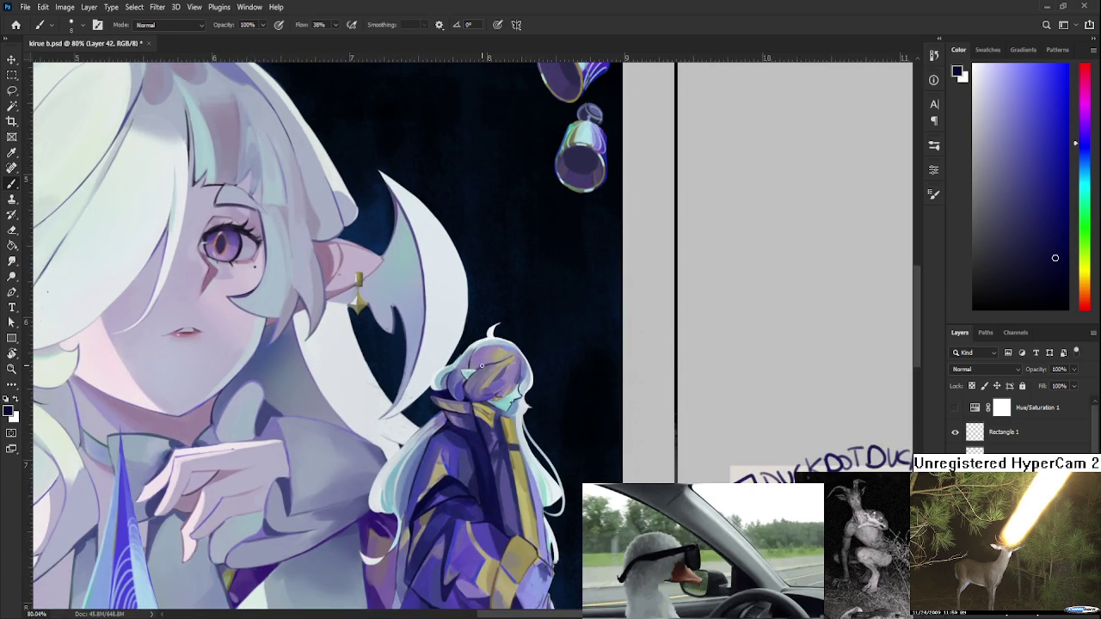
pyautogui.scroll(-2, 481, 365)
pyautogui.scroll(-1, 482, 365)
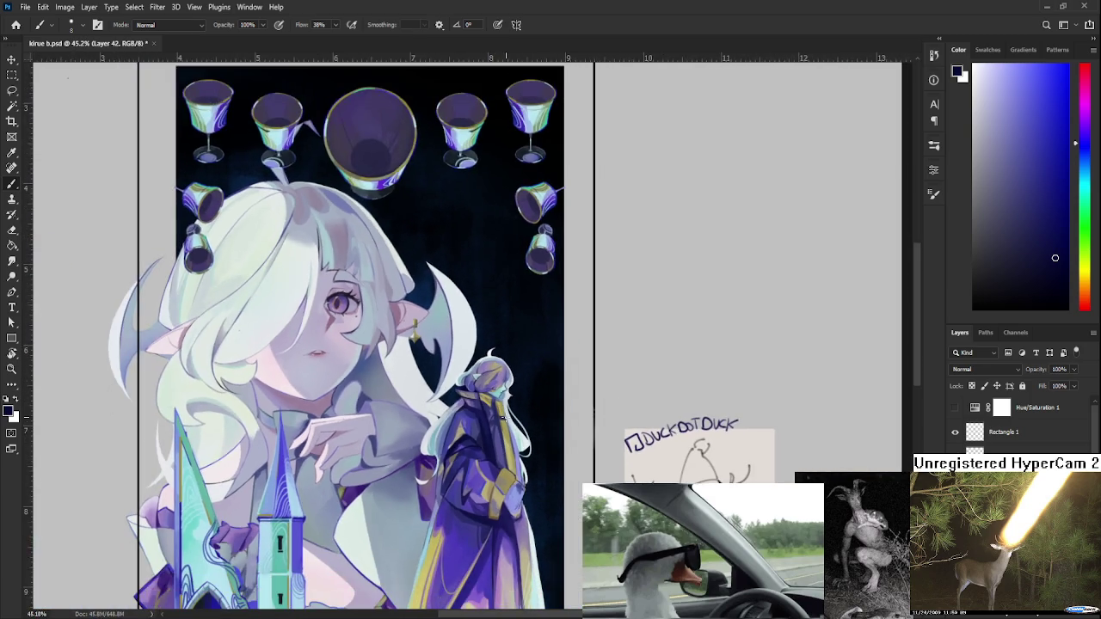
pyautogui.scroll(2, 516, 430)
pyautogui.scroll(1, 537, 488)
pyautogui.scroll(1, 513, 381)
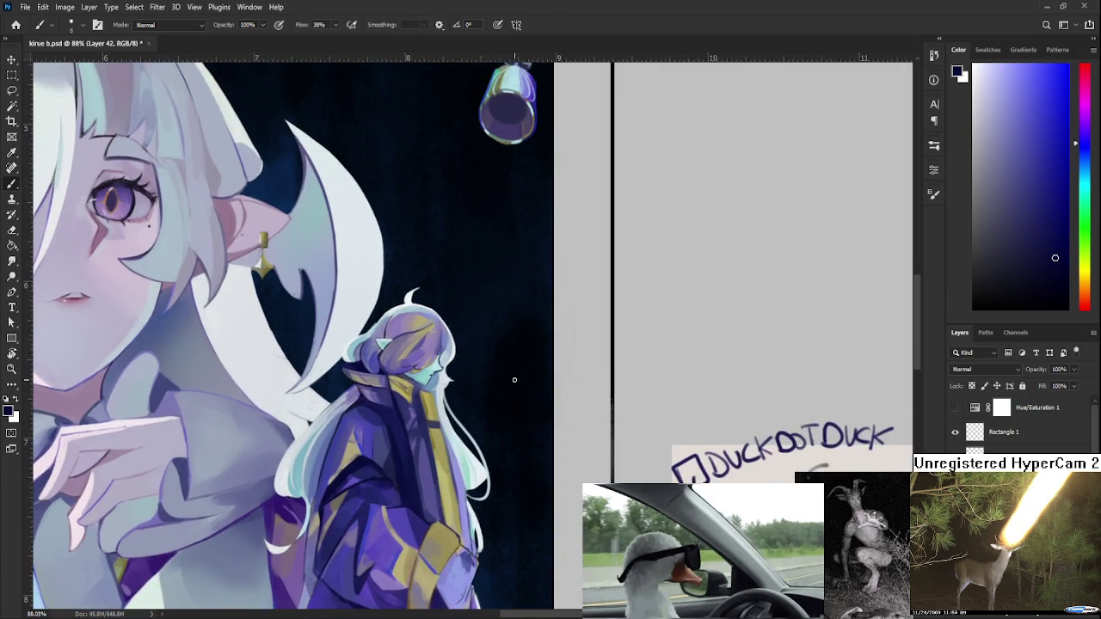
pyautogui.scroll(2, 440, 392)
pyautogui.moveTo(449, 437); pyautogui.dragTo(444, 457)
pyautogui.press('e')
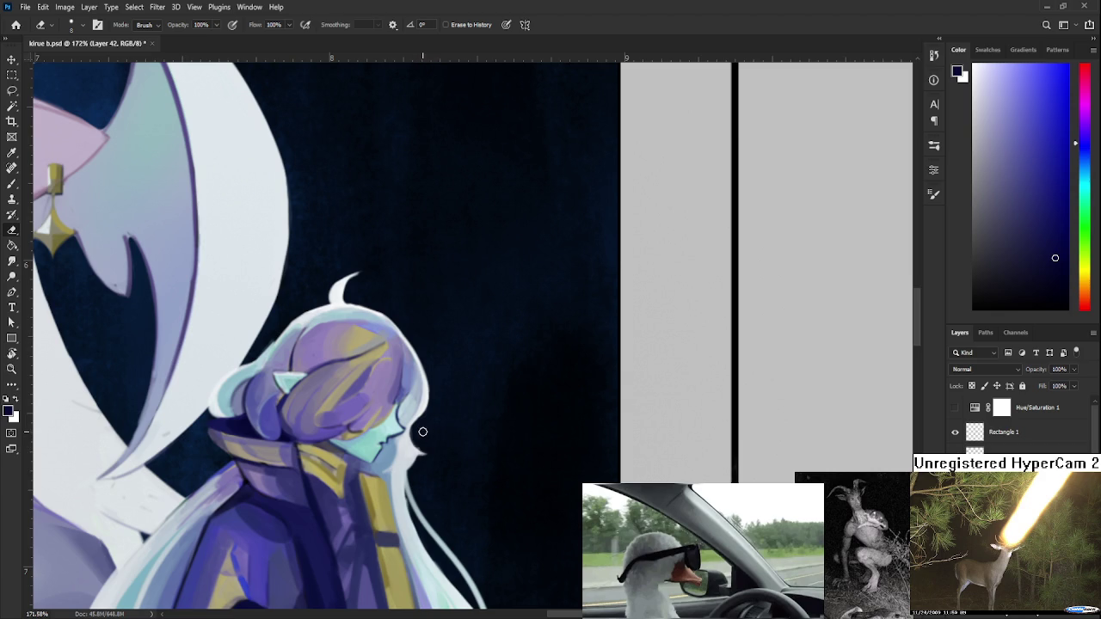
# Zoom and pan to bring the elf girl's eye into view.
pyautogui.scroll(-2, 420, 423)
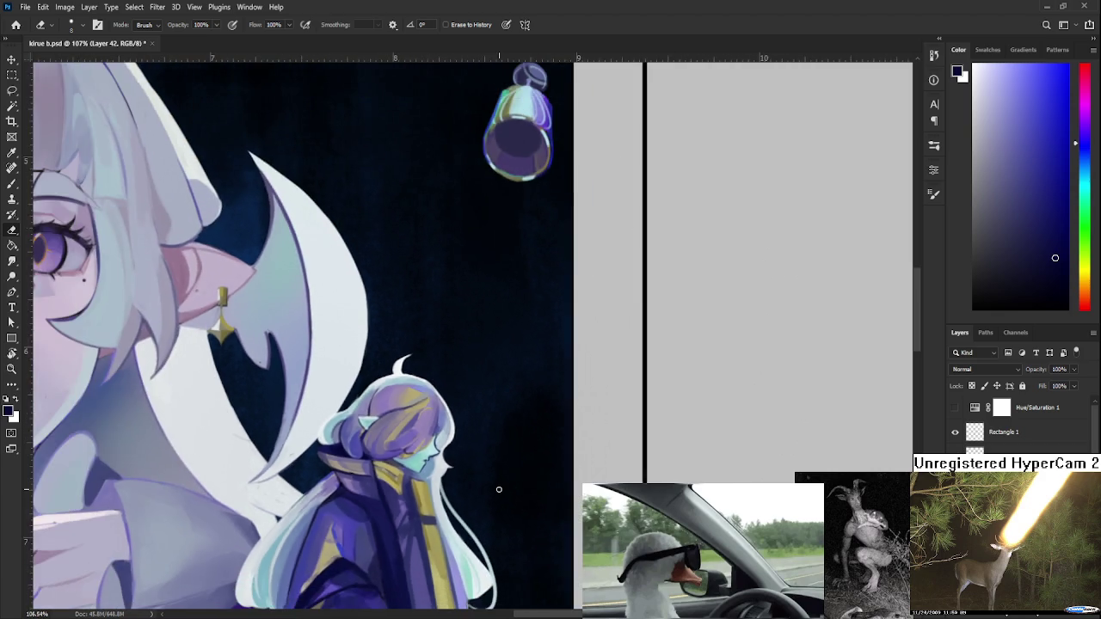
pyautogui.scroll(-1, 482, 469)
pyautogui.scroll(-1, 493, 478)
pyautogui.scroll(-2, 493, 478)
pyautogui.scroll(-1, 493, 476)
pyautogui.scroll(1, 494, 472)
pyautogui.scroll(2, 496, 467)
pyautogui.scroll(2, 495, 467)
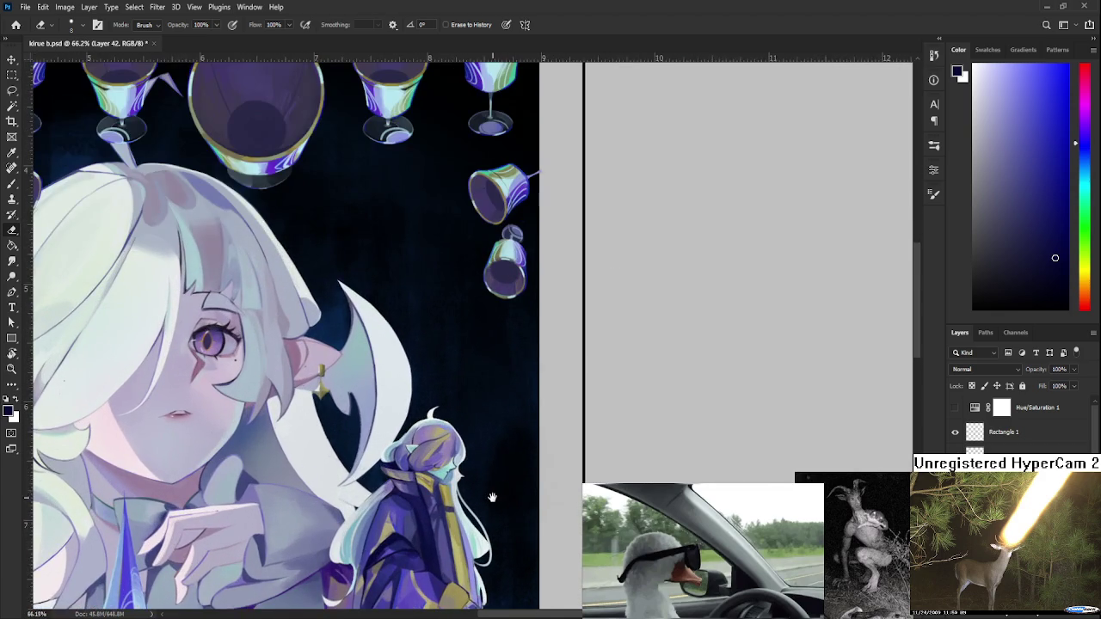
pyautogui.scroll(-1, 516, 430)
pyautogui.scroll(1, 551, 371)
pyautogui.scroll(3, 456, 455)
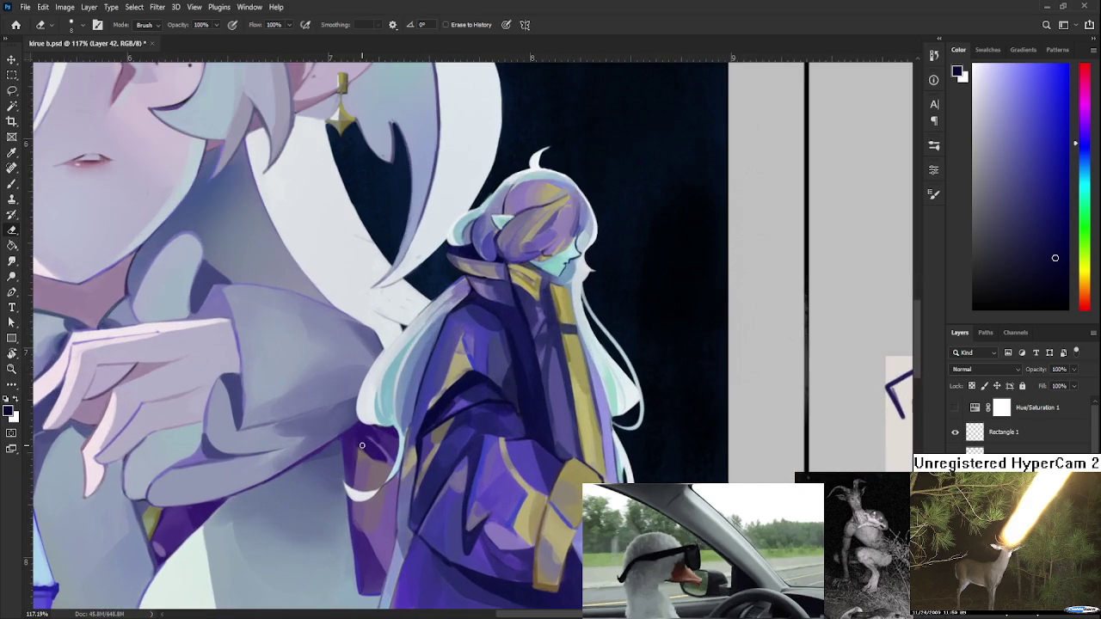
pyautogui.moveTo(349, 421); pyautogui.dragTo(304, 473)
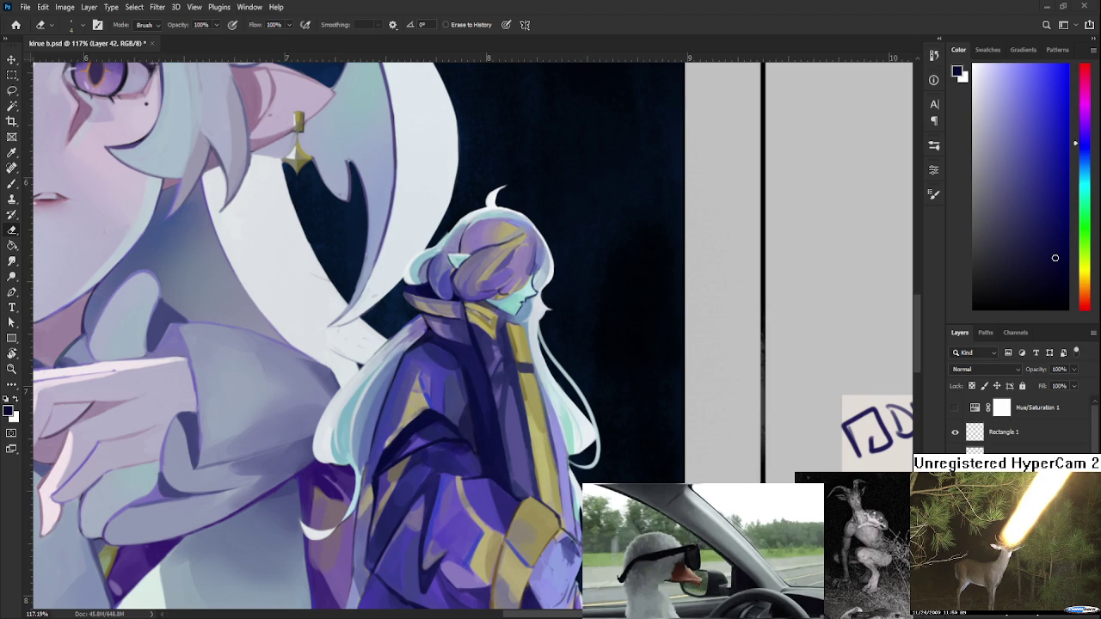
# Zoom and pan to frame the purple-coated figure.
pyautogui.scroll(-3, 516, 425)
pyautogui.scroll(-2, 516, 425)
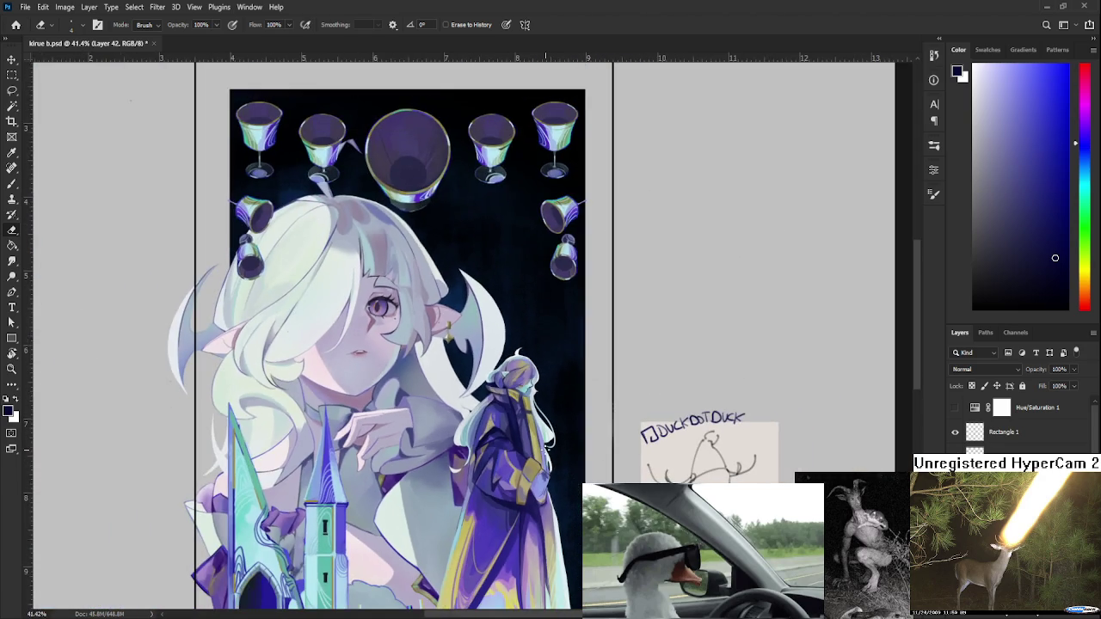
pyautogui.scroll(3, 545, 451)
pyautogui.scroll(2, 547, 469)
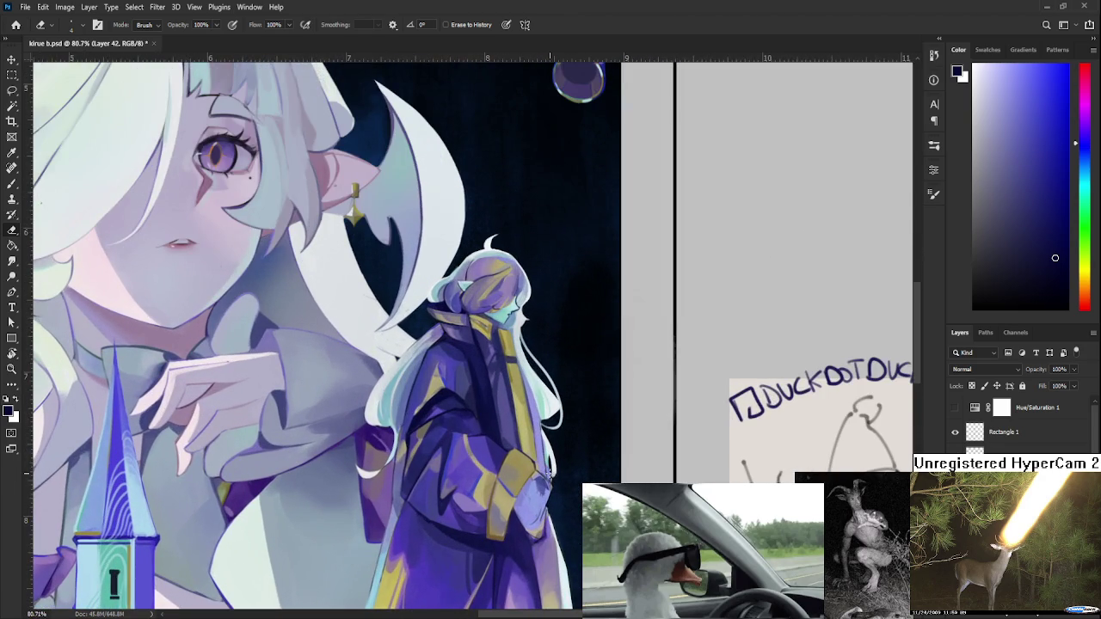
pyautogui.scroll(1, 548, 471)
pyautogui.moveTo(307, 464)
pyautogui.mouseDown()
pyautogui.moveTo(342, 469)
pyautogui.moveTo(388, 446)
pyautogui.moveTo(382, 457)
pyautogui.mouseUp()
# Paint a light blue-white curved stroke on the purple coat, then switch to the Eraser.
pyautogui.press('b')
pyautogui.keyDown('alt'); pyautogui.click(381, 418); pyautogui.keyUp('alt')
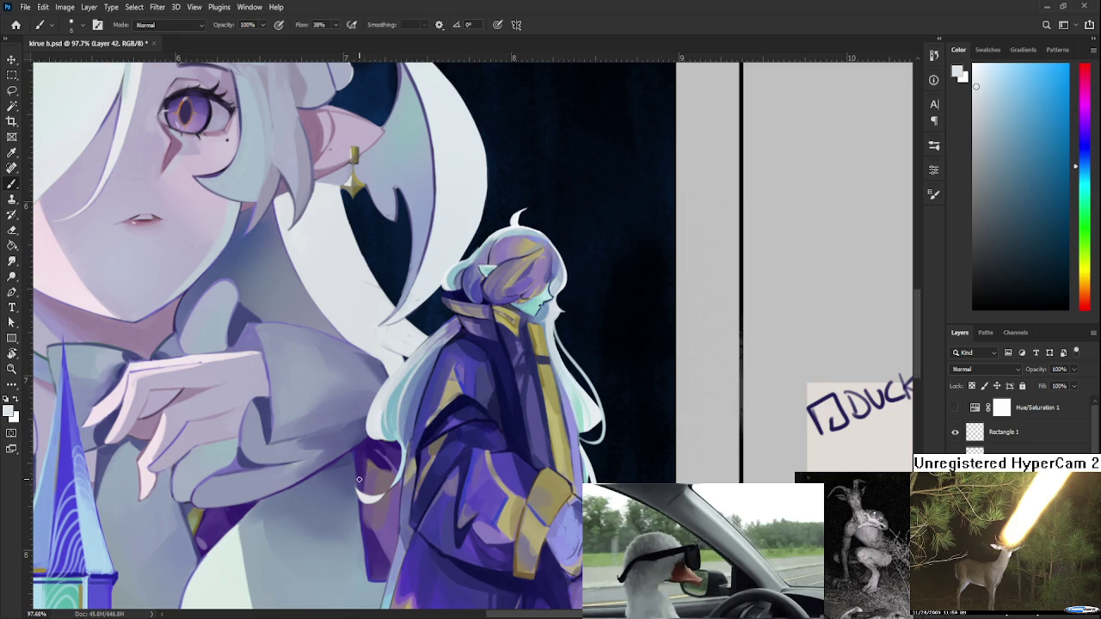
pyautogui.moveTo(357, 485); pyautogui.dragTo(376, 499)
pyautogui.press('e')
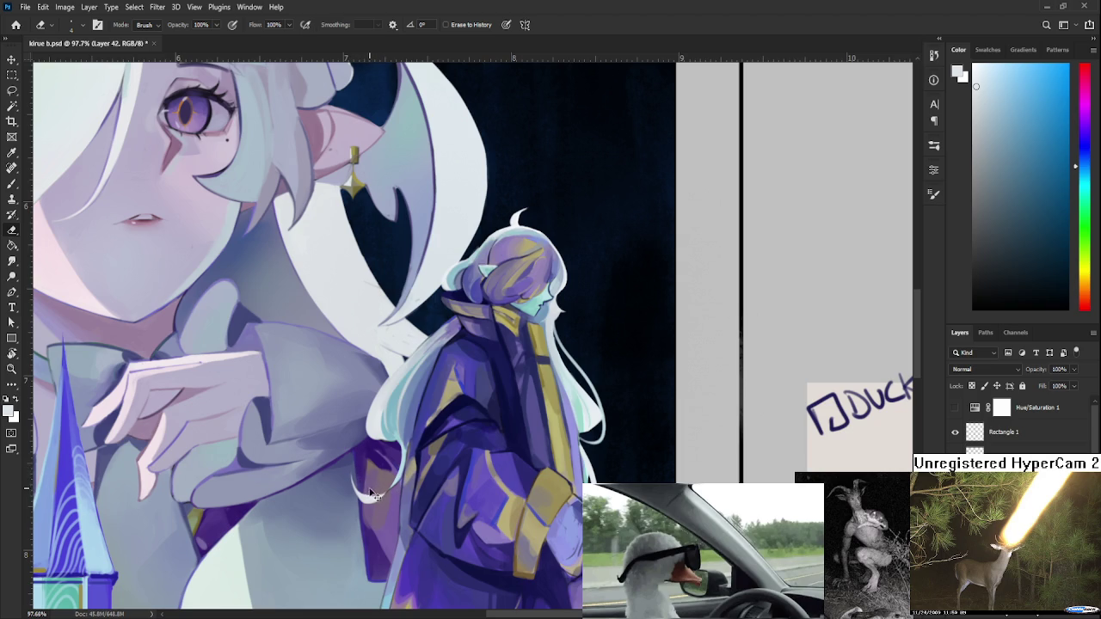
# Reframe the small figure and paint a small light-cyan stroke along its hair edge.
pyautogui.scroll(-3, 467, 407)
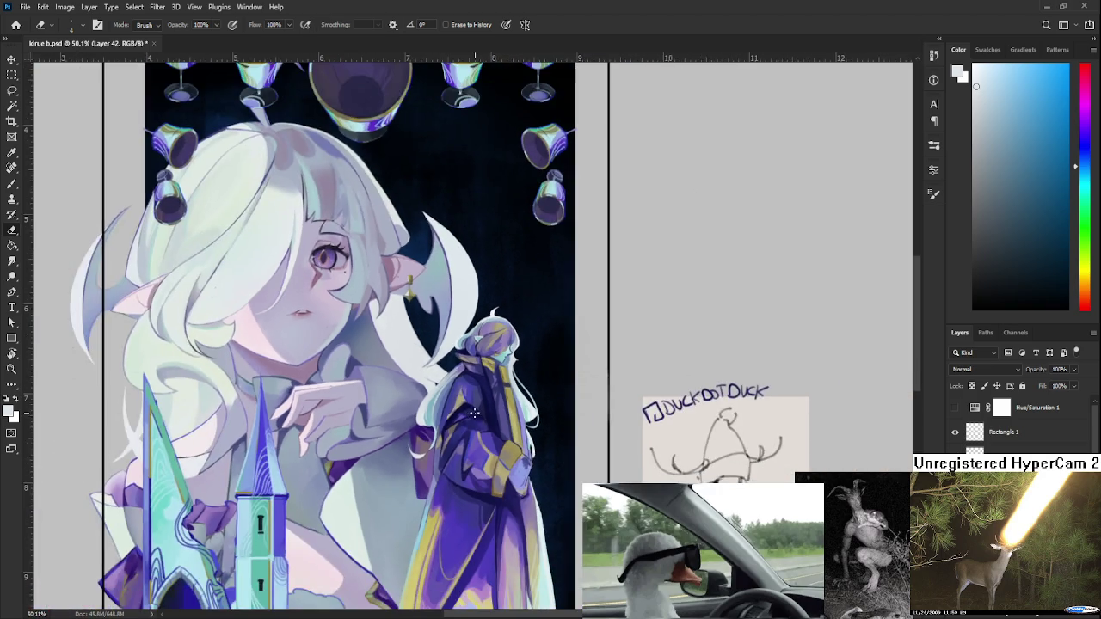
pyautogui.scroll(3, 473, 412)
pyautogui.scroll(1, 443, 412)
pyautogui.moveTo(330, 421); pyautogui.dragTo(331, 448)
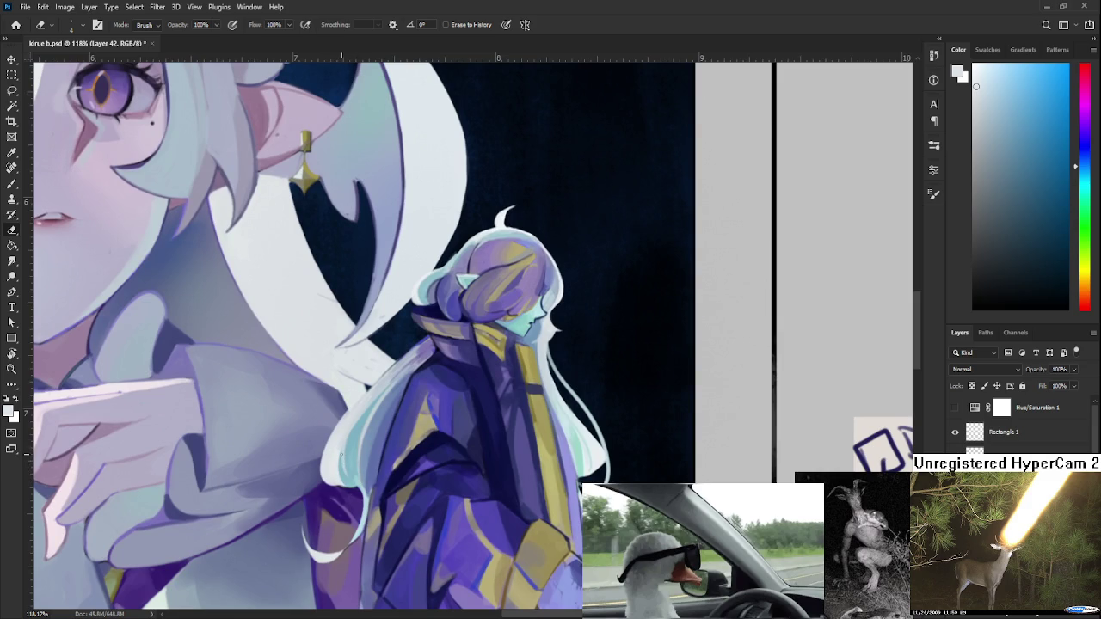
pyautogui.scroll(-2, 351, 447)
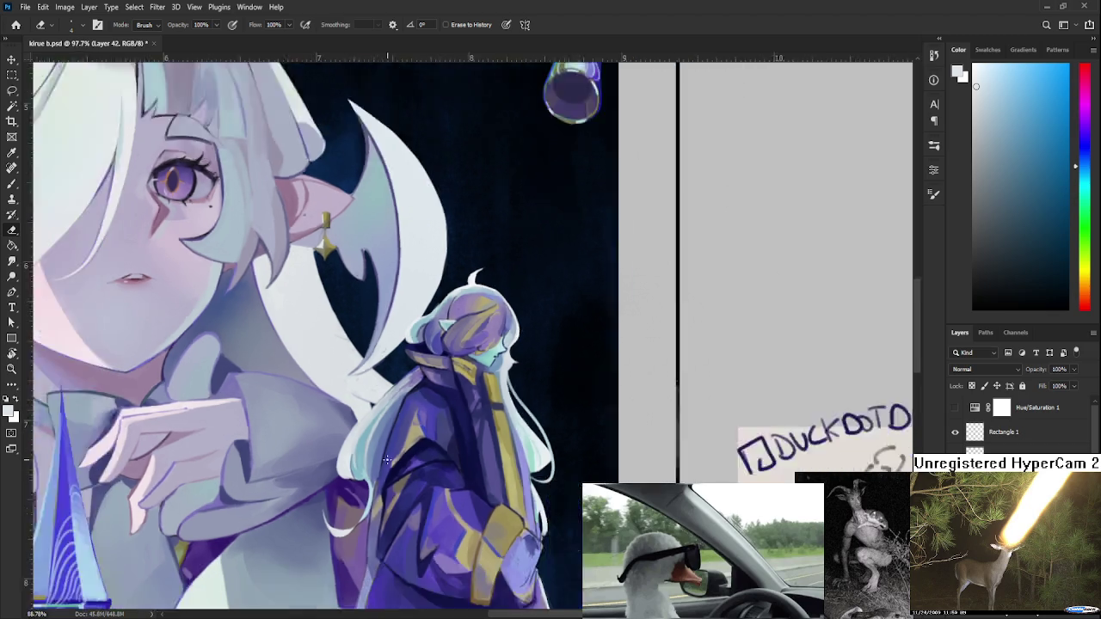
pyautogui.scroll(-2, 361, 445)
pyautogui.scroll(-1, 395, 441)
pyautogui.scroll(1, 408, 439)
pyautogui.scroll(1, 408, 439)
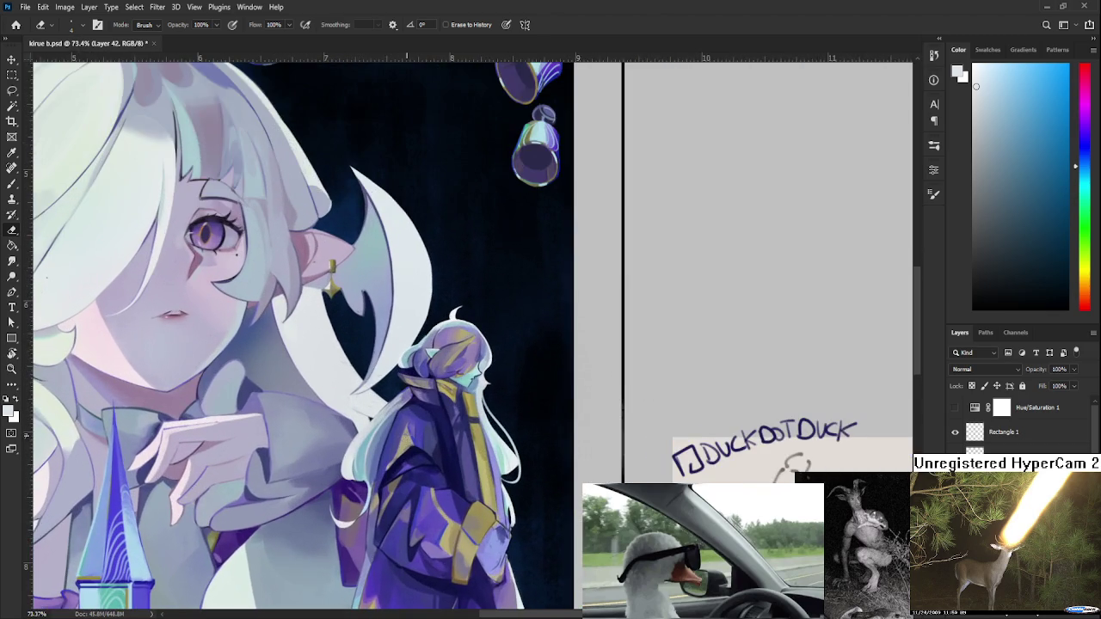
pyautogui.scroll(1, 404, 443)
pyautogui.scroll(1, 404, 443)
pyautogui.moveTo(376, 459); pyautogui.dragTo(380, 436)
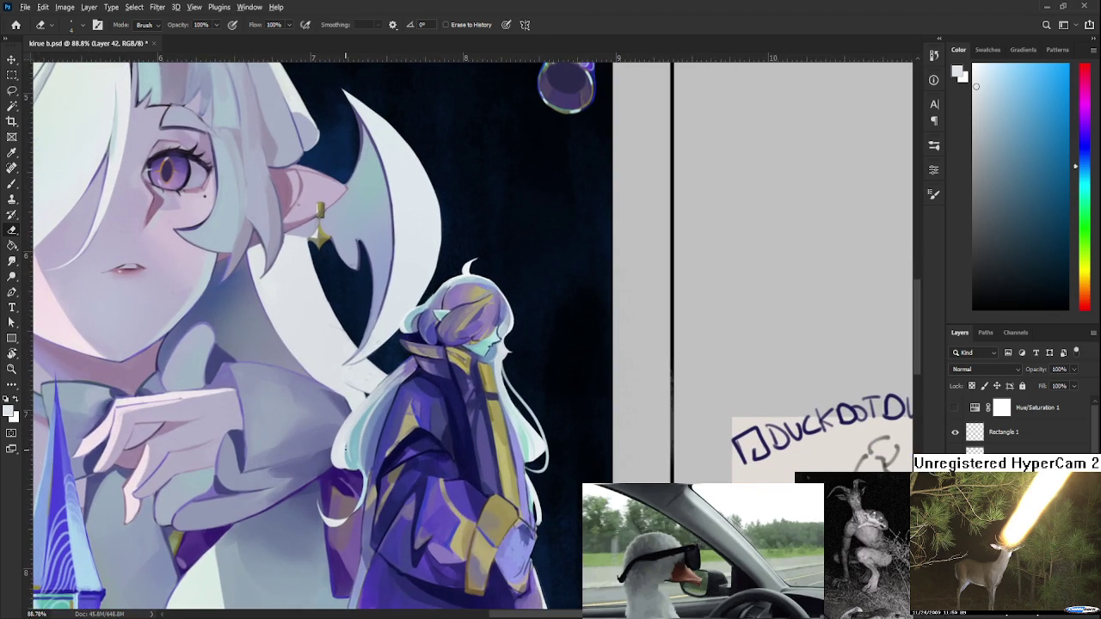
pyautogui.press('b')
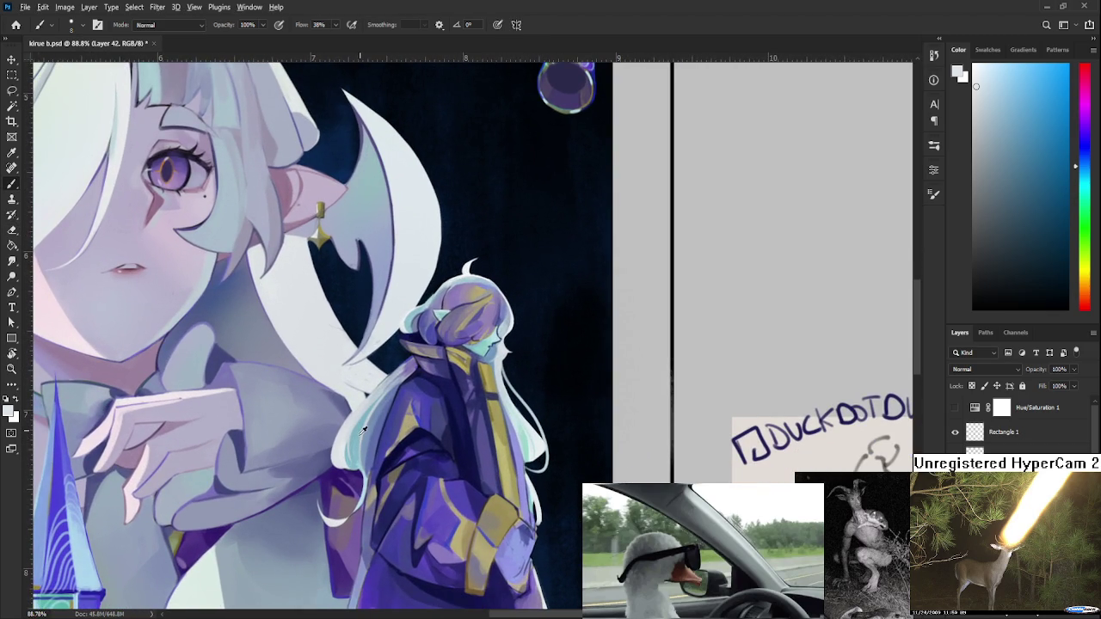
pyautogui.keyDown('alt'); pyautogui.click(365, 428); pyautogui.keyUp('alt')
pyautogui.moveTo(349, 465); pyautogui.dragTo(344, 451)
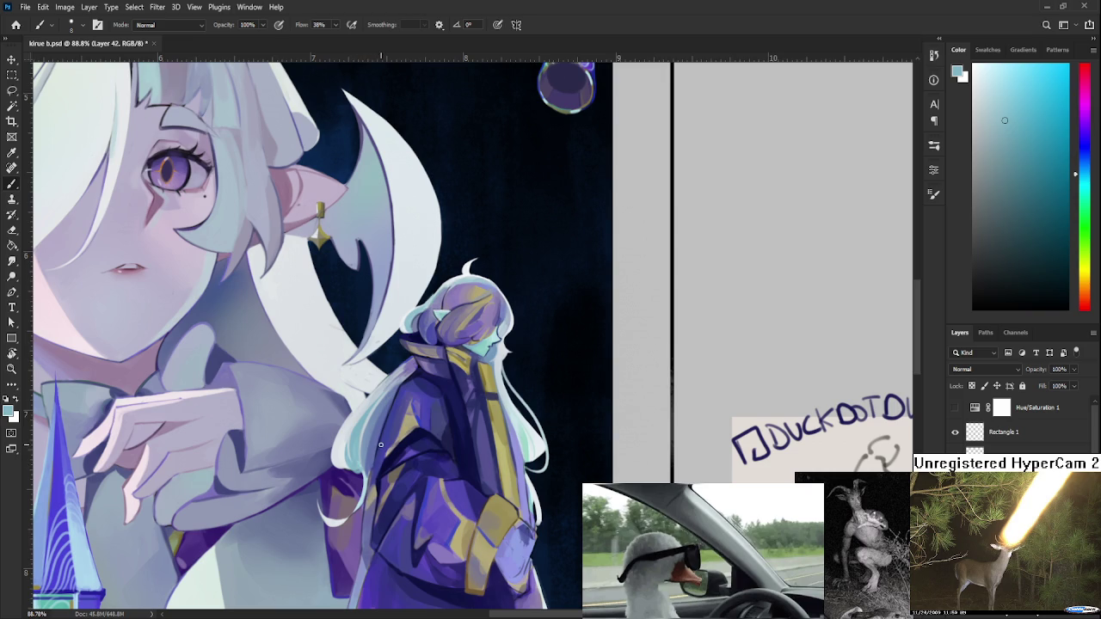
# Zoom out to view the whole canvas, including the lower-left sketches and the goblets.
pyautogui.scroll(-1, 381, 446)
pyautogui.scroll(-1, 383, 451)
pyautogui.scroll(-1, 387, 457)
pyautogui.moveTo(390, 462); pyautogui.dragTo(445, 396)
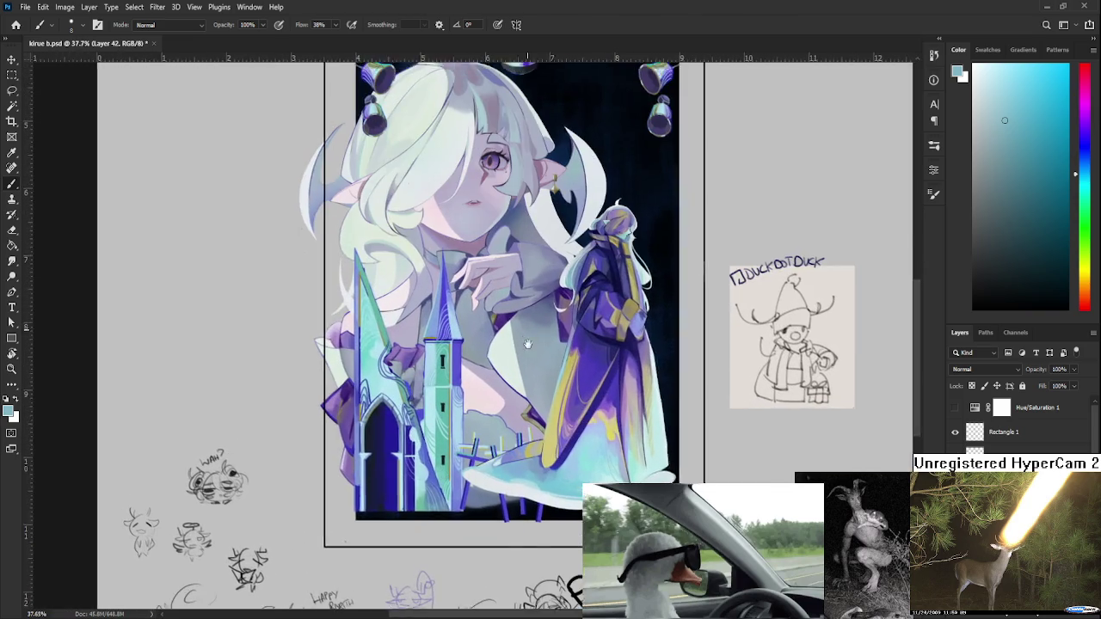
pyautogui.moveTo(459, 451); pyautogui.dragTo(482, 568)
pyautogui.scroll(-1, 542, 396)
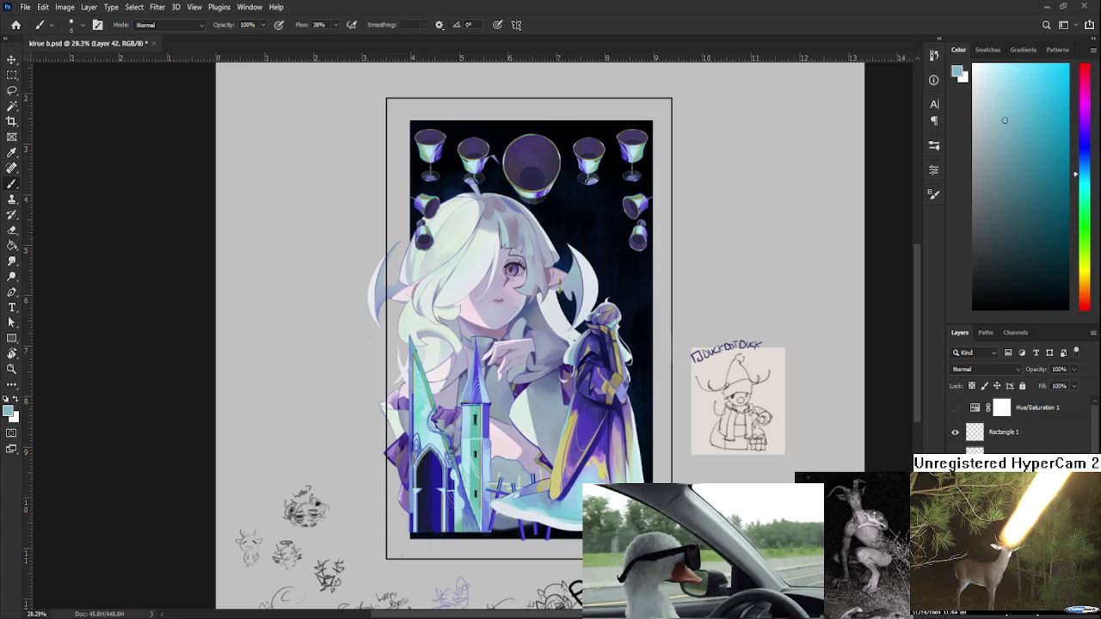
# Zoom in and pan the canvas to bring the small robed figure into view.
pyautogui.scroll(2, 531, 441)
pyautogui.scroll(-3, 531, 441)
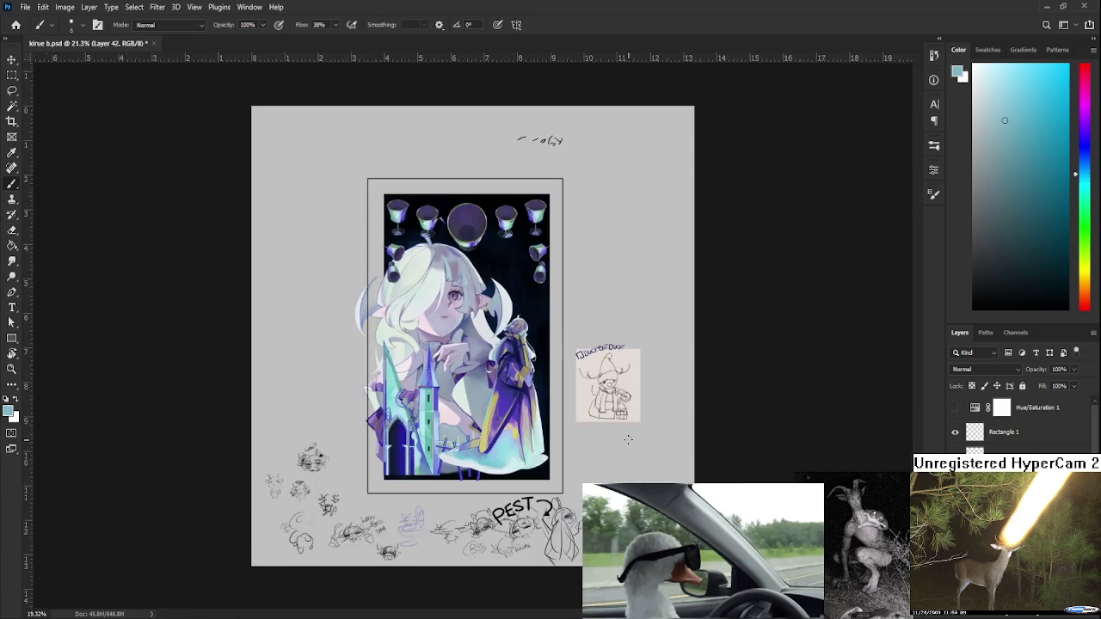
pyautogui.scroll(3, 530, 440)
pyautogui.scroll(2, 530, 440)
pyautogui.scroll(2, 531, 441)
pyautogui.scroll(2, 481, 430)
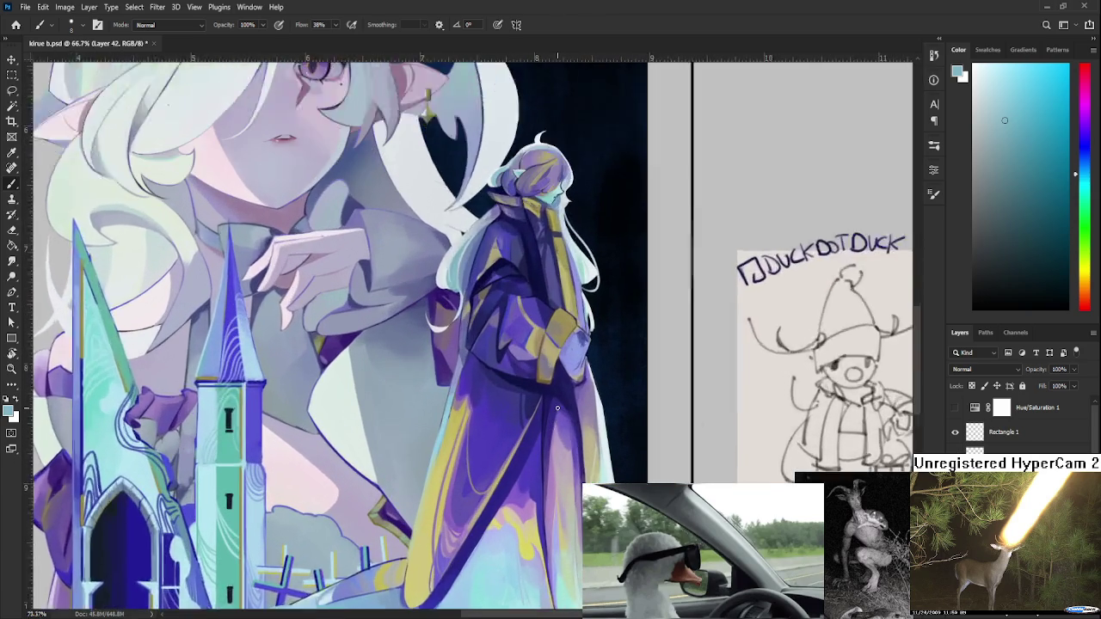
pyautogui.scroll(2, 447, 421)
pyautogui.moveTo(426, 416)
pyautogui.mouseDown()
pyautogui.moveTo(399, 481)
pyautogui.moveTo(423, 446)
pyautogui.mouseUp()
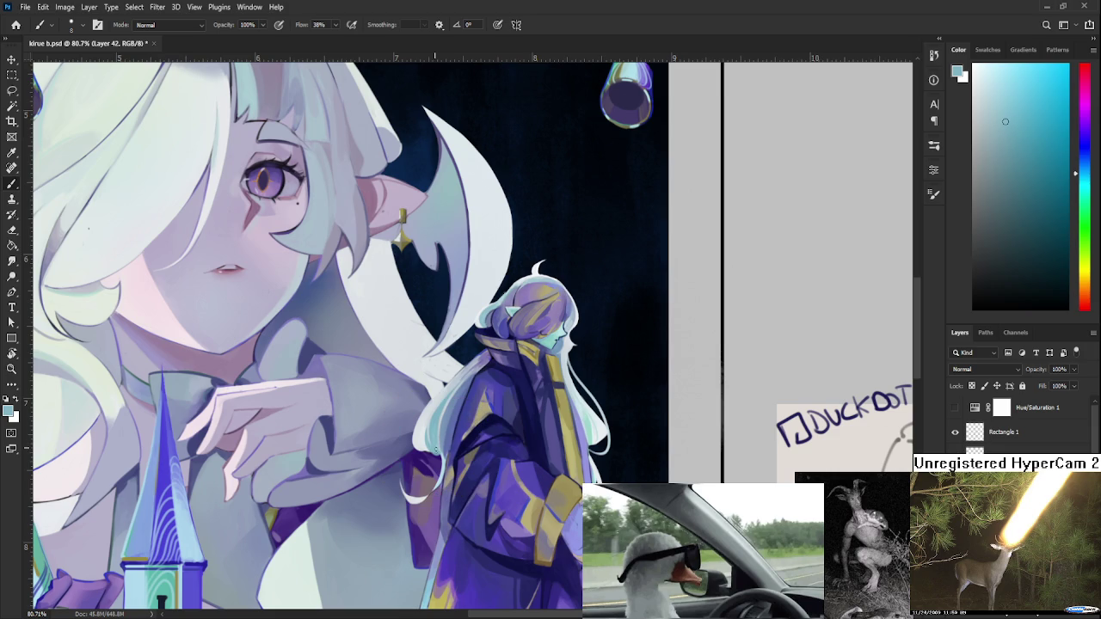
# Eyedrop colours from the small figure's purple robe and hair.
pyautogui.keyDown('alt'); pyautogui.click(422, 438); pyautogui.keyUp('alt')
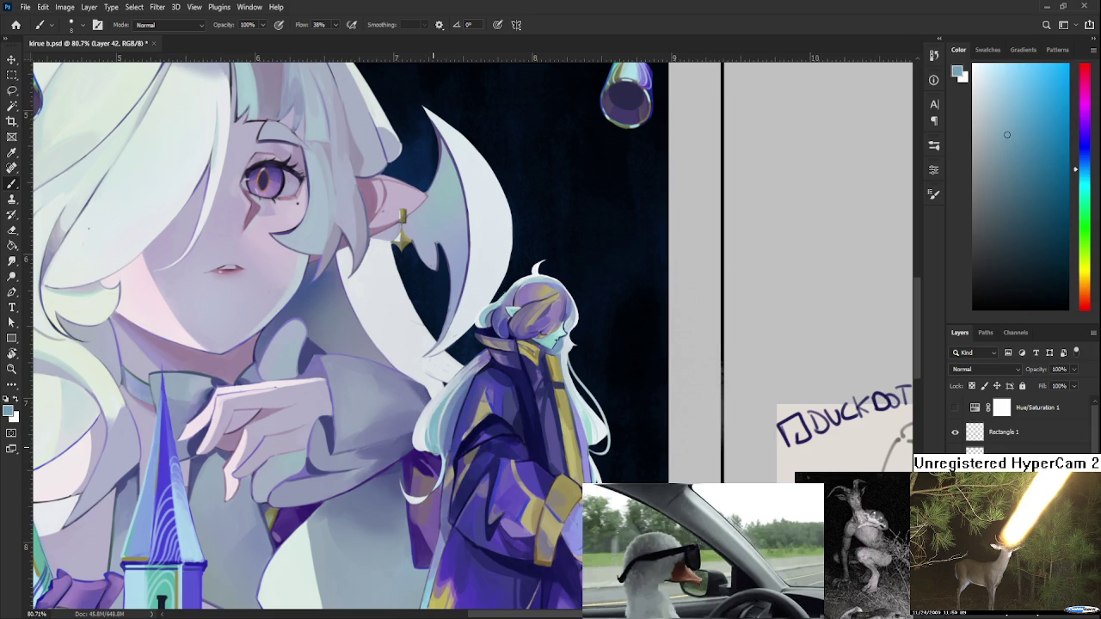
pyautogui.keyDown('alt'); pyautogui.click(435, 401); pyautogui.keyUp('alt')
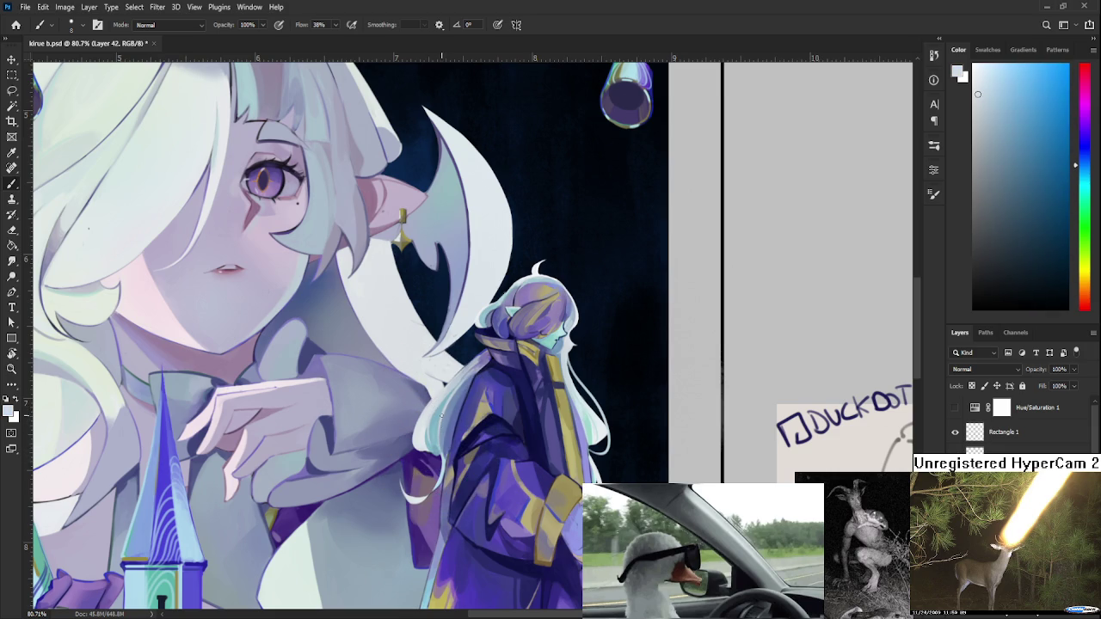
pyautogui.keyDown('alt'); pyautogui.click(449, 454); pyautogui.keyUp('alt')
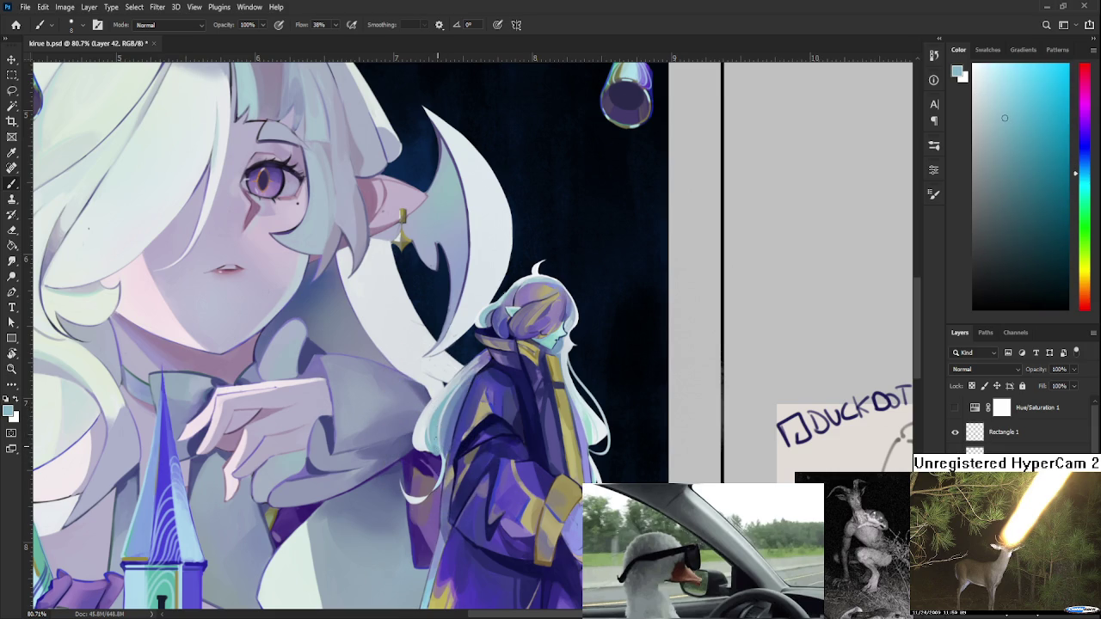
pyautogui.keyDown('alt'); pyautogui.click(437, 420); pyautogui.keyUp('alt')
pyautogui.keyDown('alt'); pyautogui.click(437, 422); pyautogui.keyUp('alt')
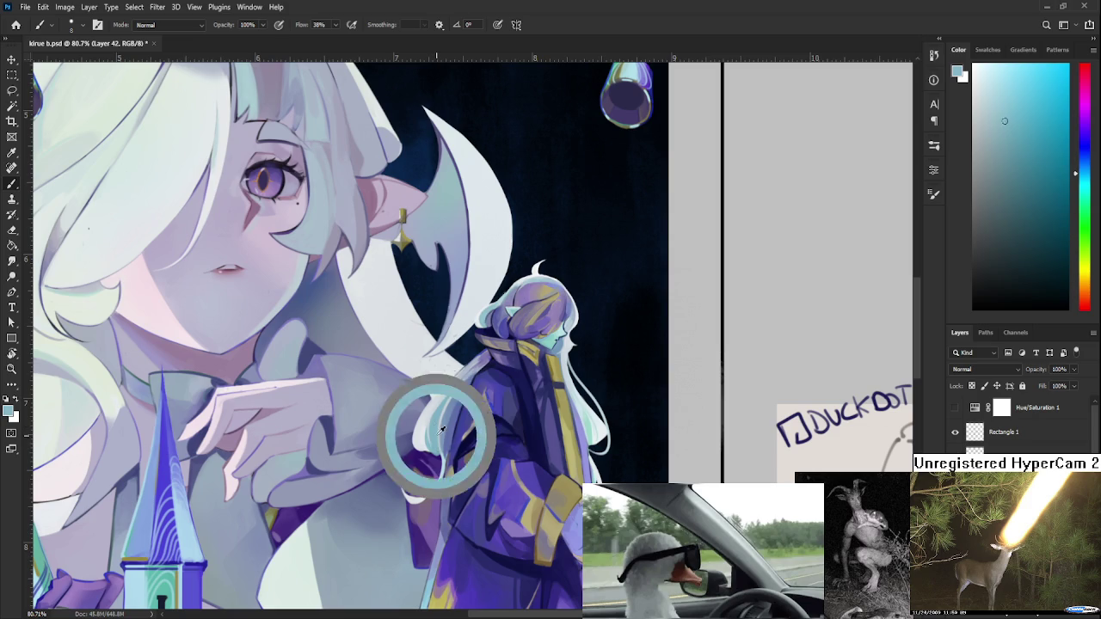
pyautogui.keyDown('alt'); pyautogui.click(437, 422); pyautogui.keyUp('alt')
pyautogui.keyDown('alt'); pyautogui.click(430, 417); pyautogui.keyUp('alt')
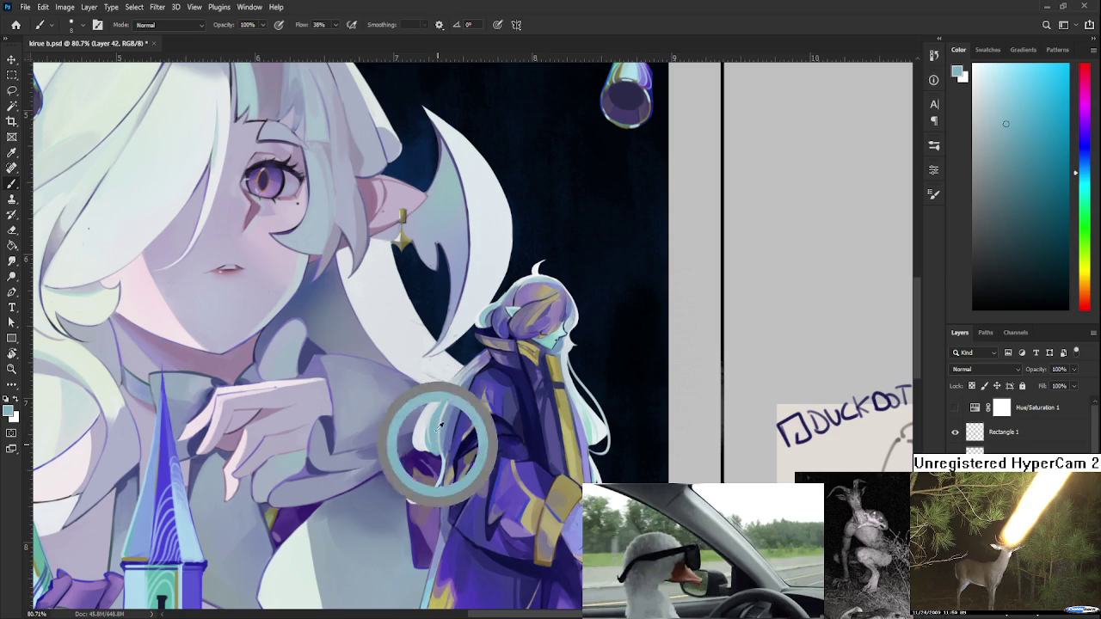
# Keep resampling the hair until the near-white tint is the paint colour.
pyautogui.keyDown('alt'); pyautogui.click(435, 423); pyautogui.keyUp('alt')
pyautogui.keyDown('alt'); pyautogui.click(439, 411); pyautogui.keyUp('alt')
pyautogui.keyDown('alt'); pyautogui.click(441, 414); pyautogui.keyUp('alt')
pyautogui.keyDown('alt'); pyautogui.click(436, 442); pyautogui.keyUp('alt')
pyautogui.keyDown('alt'); pyautogui.click(439, 417); pyautogui.keyUp('alt')
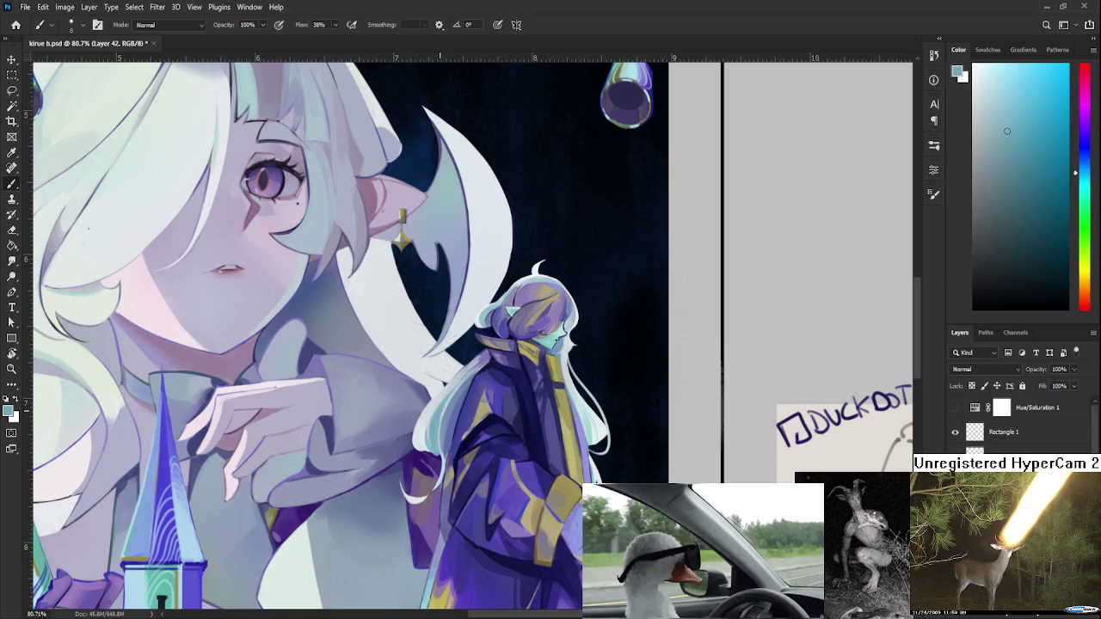
pyautogui.keyDown('alt'); pyautogui.click(442, 411); pyautogui.keyUp('alt')
pyautogui.moveTo(436, 401); pyautogui.dragTo(469, 402)
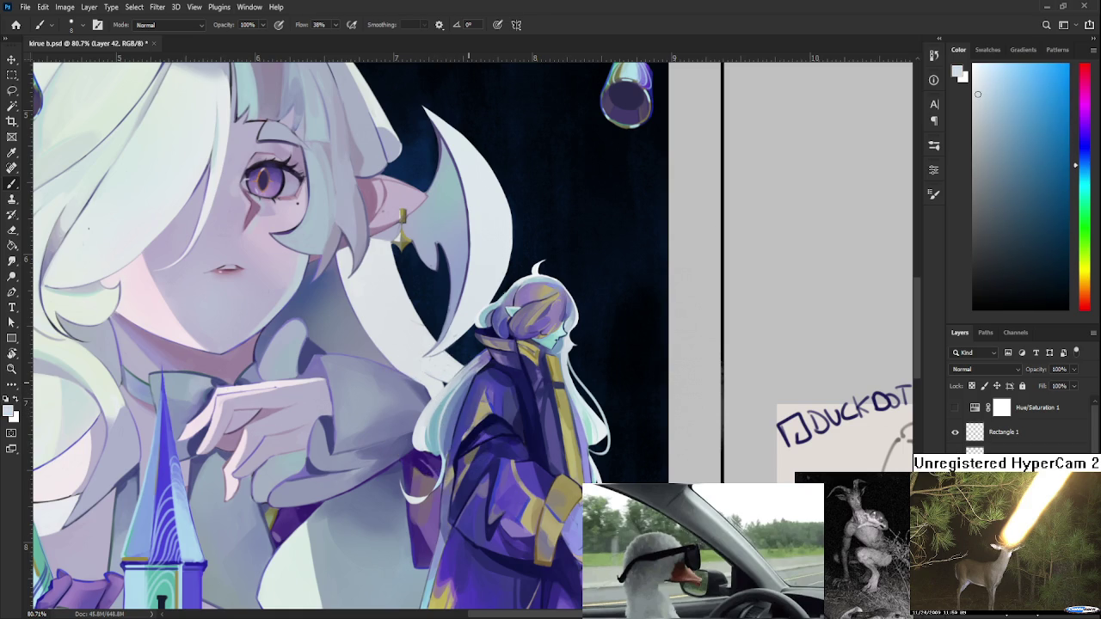
pyautogui.scroll(-5, 521, 402)
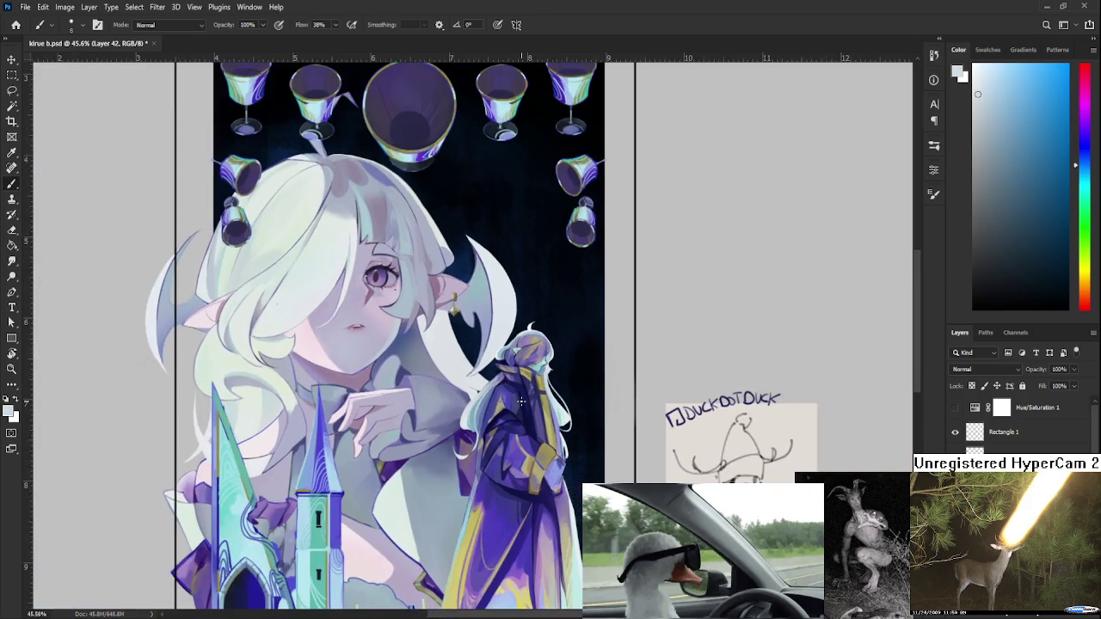
pyautogui.scroll(4, 508, 406)
pyautogui.scroll(1, 494, 410)
pyautogui.scroll(2, 493, 428)
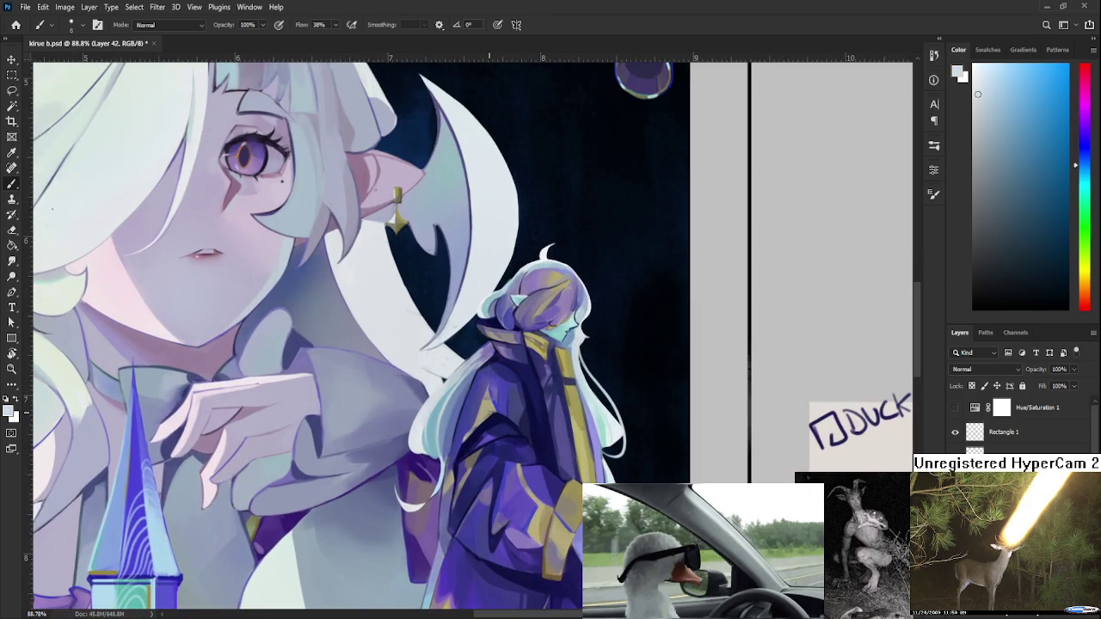
pyautogui.scroll(1, 429, 421)
pyautogui.keyDown('alt'); pyautogui.click(437, 471); pyautogui.keyUp('alt')
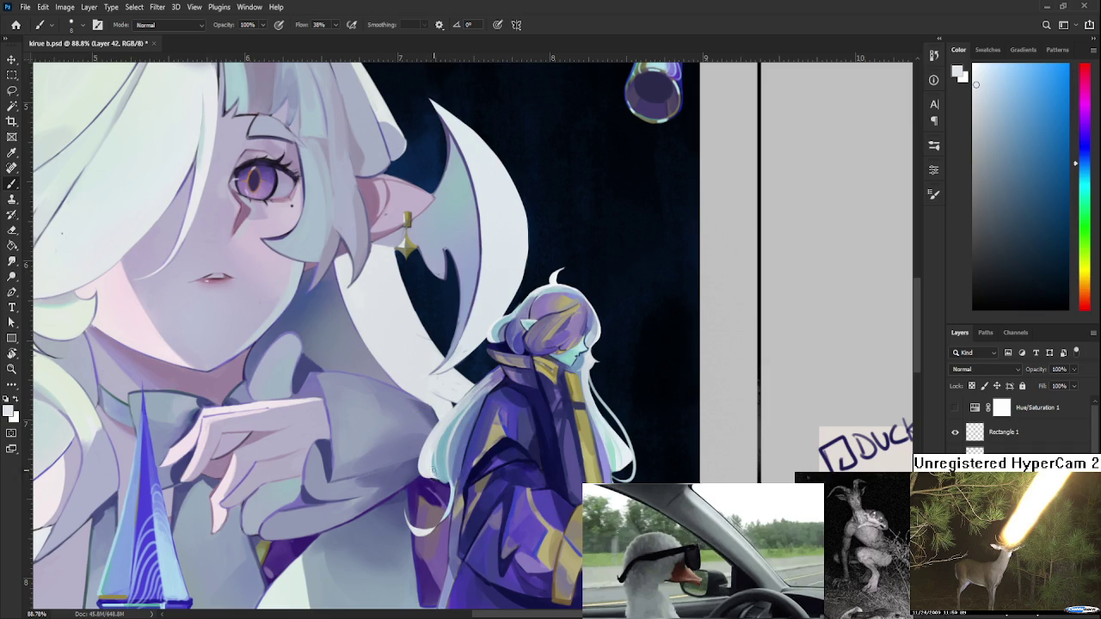
pyautogui.keyDown('alt'); pyautogui.click(439, 473); pyautogui.keyUp('alt')
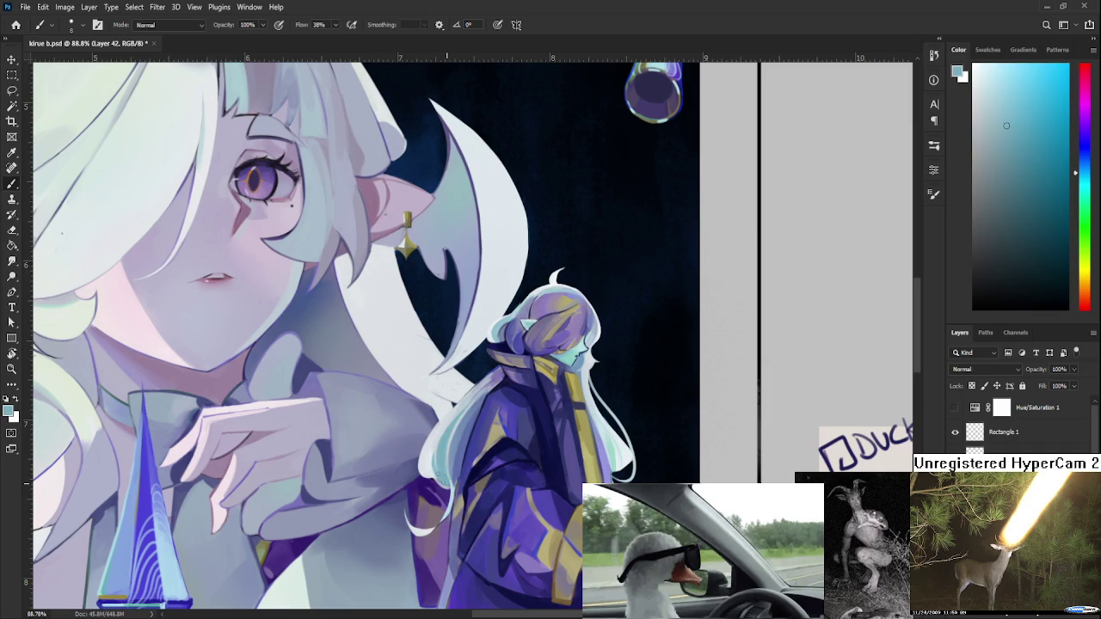
pyautogui.keyDown('alt'); pyautogui.click(433, 470); pyautogui.keyUp('alt')
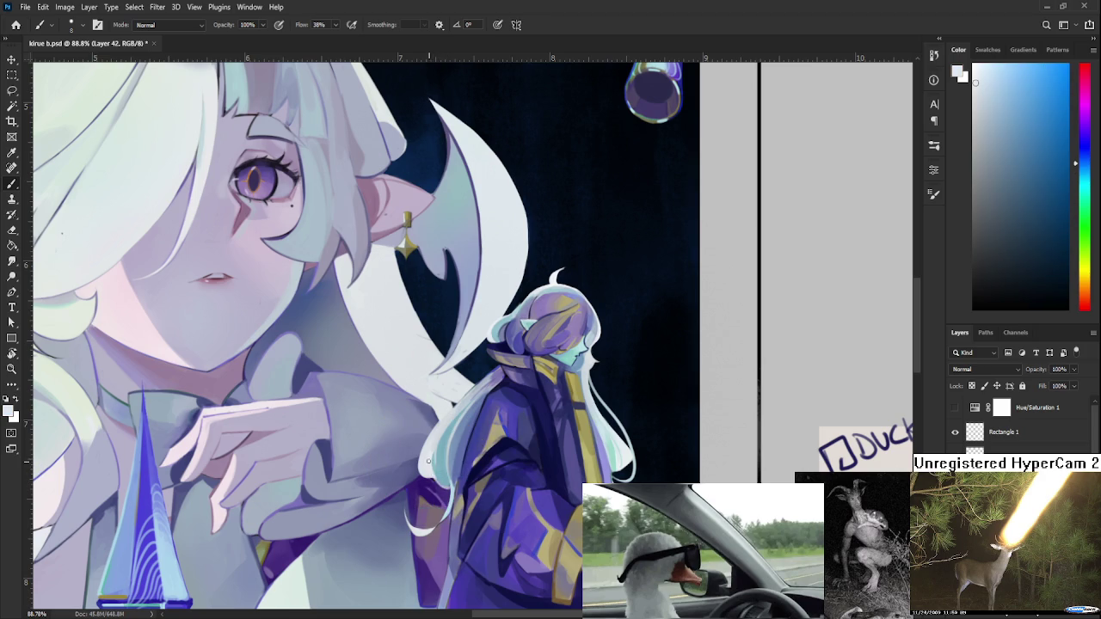
pyautogui.keyDown('alt'); pyautogui.click(438, 456); pyautogui.keyUp('alt')
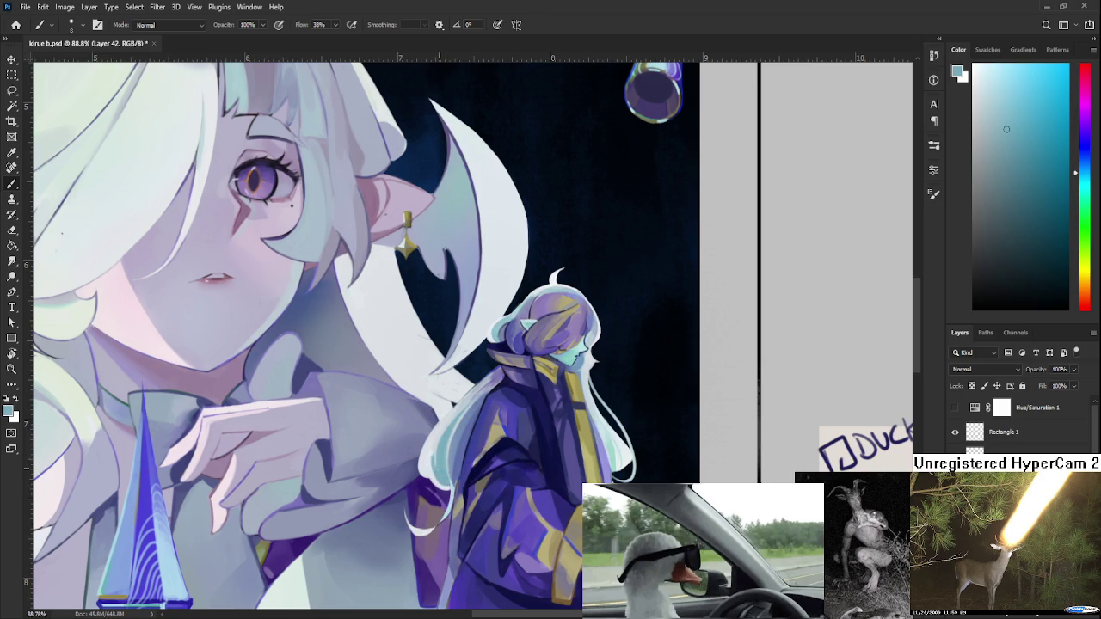
pyautogui.keyDown('alt'); pyautogui.click(430, 443); pyautogui.keyUp('alt')
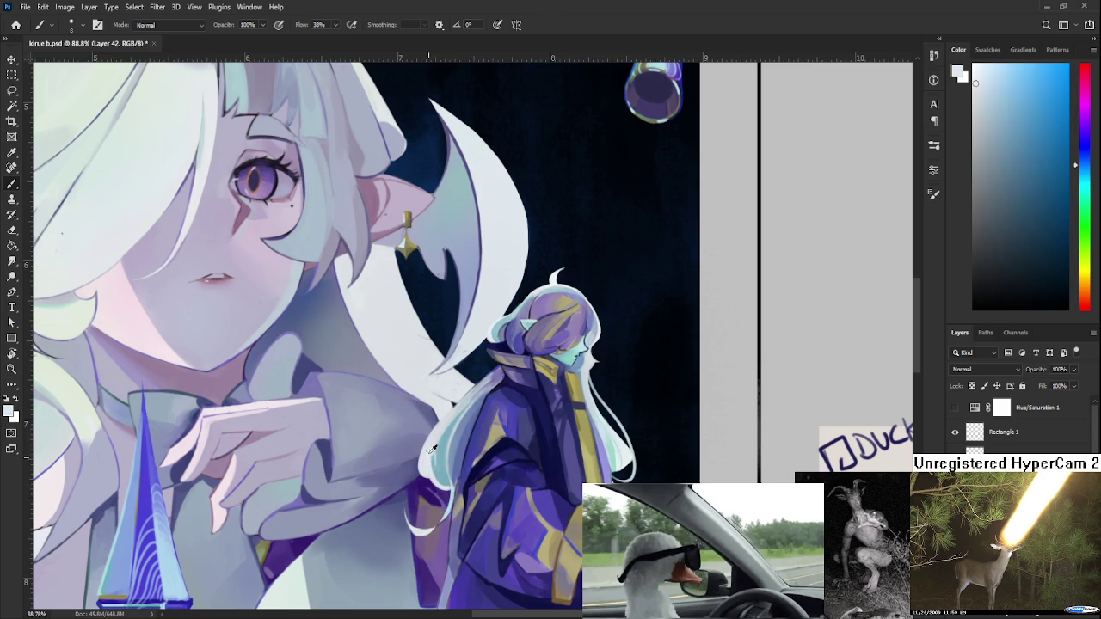
pyautogui.keyDown('alt'); pyautogui.click(443, 443); pyautogui.keyUp('alt')
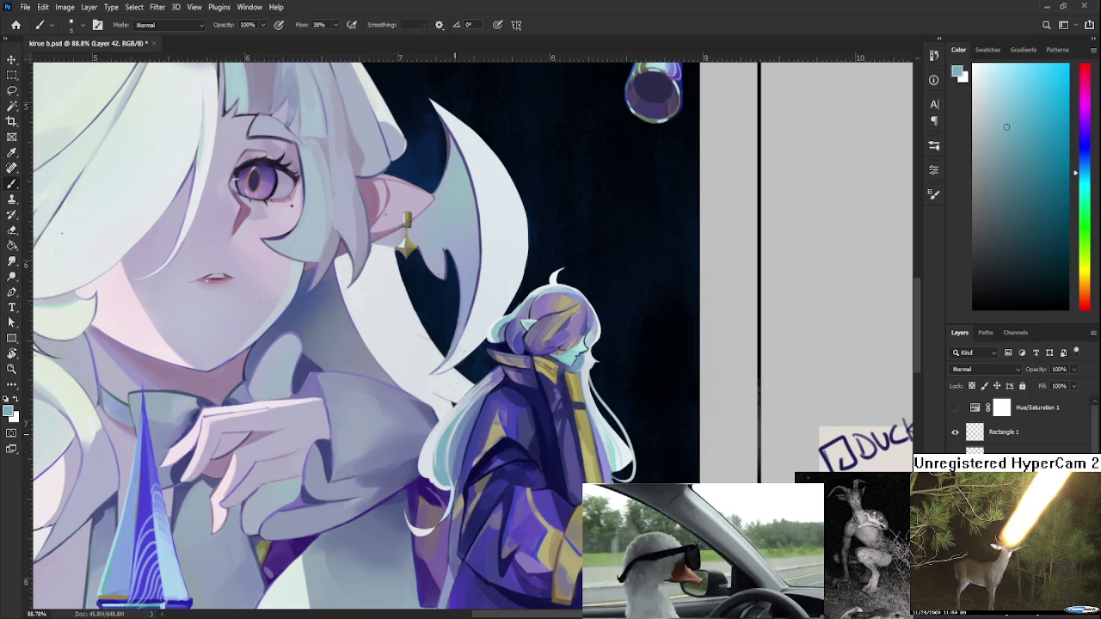
pyautogui.keyDown('alt'); pyautogui.scroll(-3, 455, 435); pyautogui.keyUp('alt')
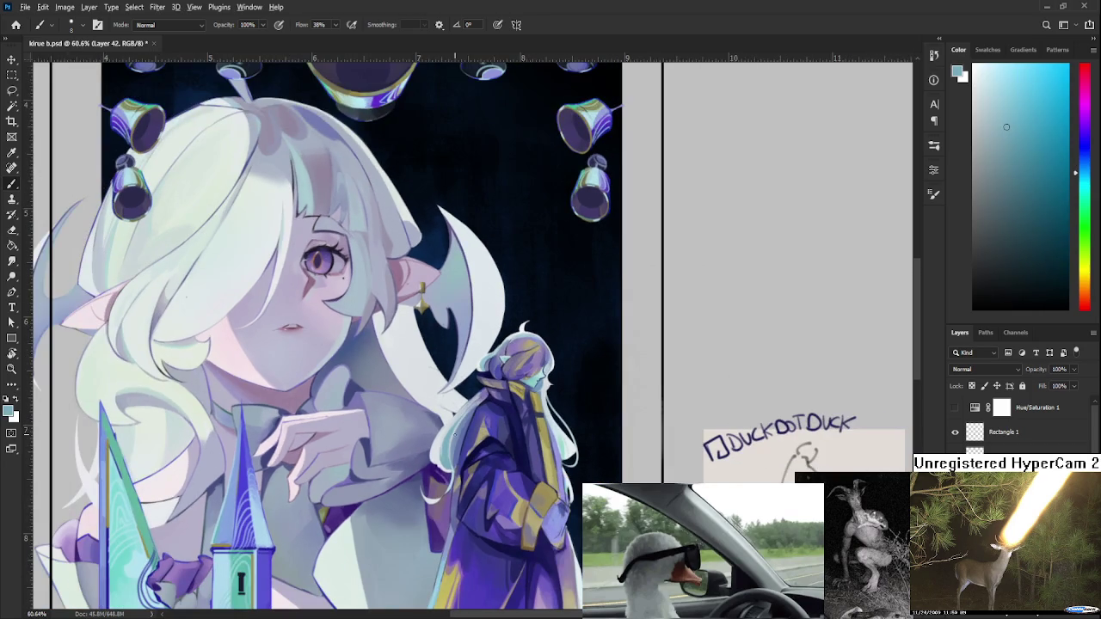
pyautogui.keyDown('alt'); pyautogui.click(450, 441); pyautogui.keyUp('alt')
pyautogui.keyDown('alt'); pyautogui.click(438, 402); pyautogui.keyUp('alt')
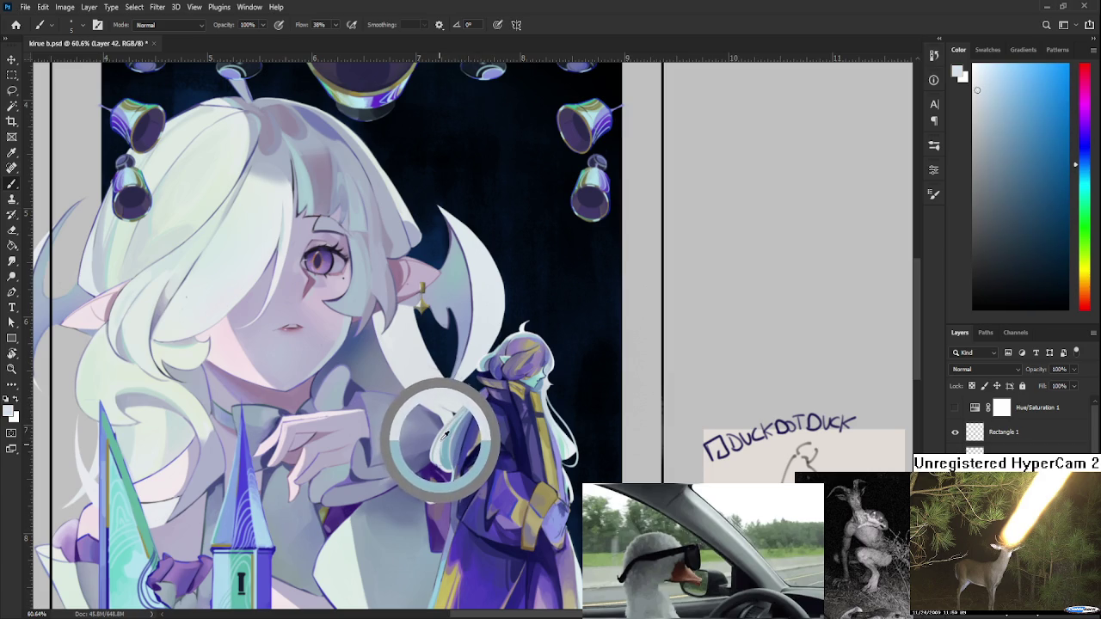
pyautogui.moveTo(444, 434); pyautogui.dragTo(447, 427)
pyautogui.moveTo(344, 327); pyautogui.dragTo(377, 309)
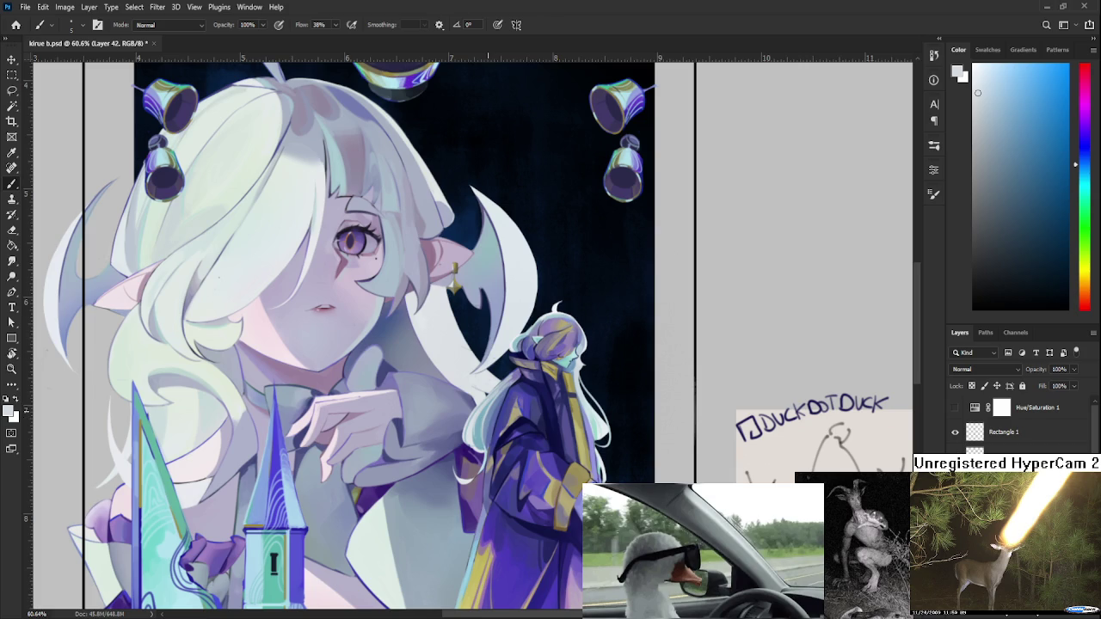
# Zoom around the card, tilt the canvas view, and return to the Brush.
pyautogui.scroll(-2, 606, 384)
pyautogui.scroll(-3, 585, 412)
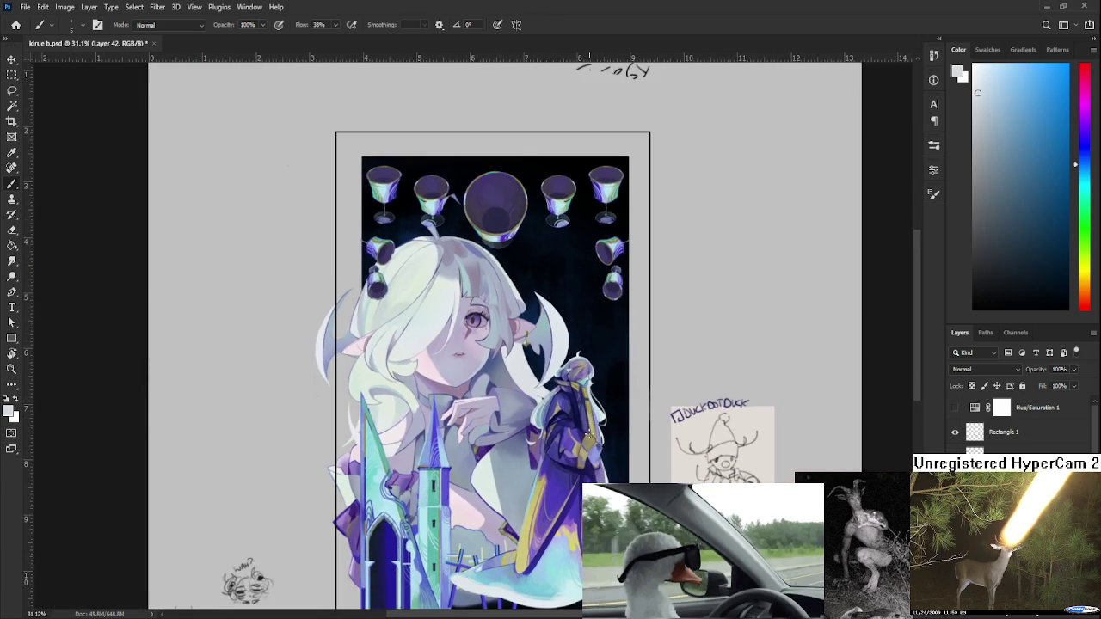
pyautogui.scroll(3, 570, 432)
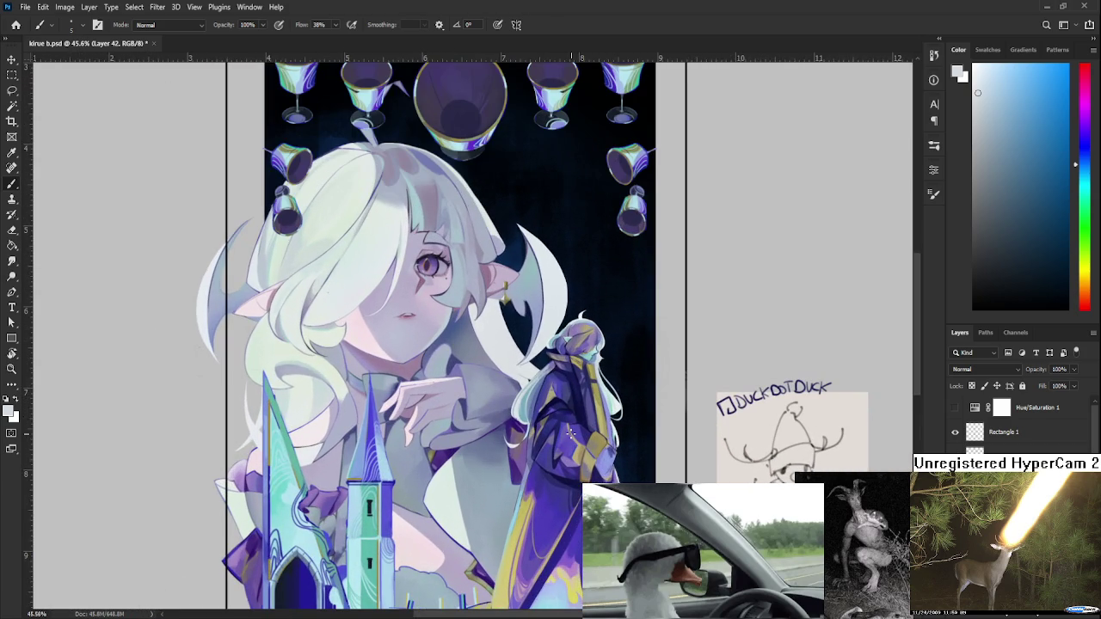
pyautogui.scroll(2, 535, 430)
pyautogui.scroll(2, 515, 437)
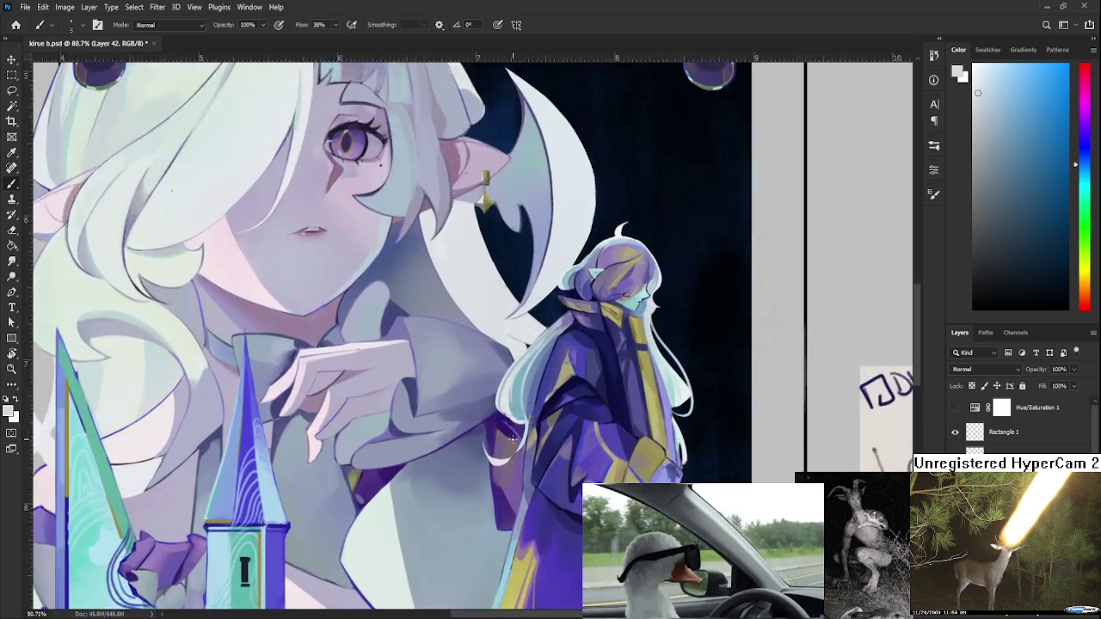
pyautogui.scroll(3, 512, 438)
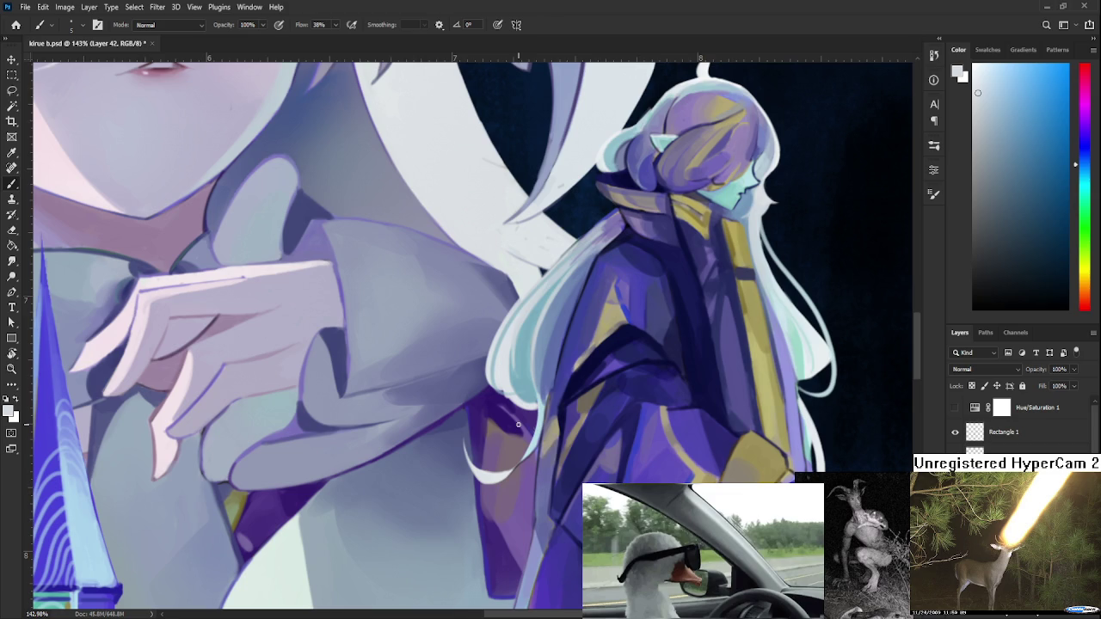
pyautogui.scroll(-2, 518, 426)
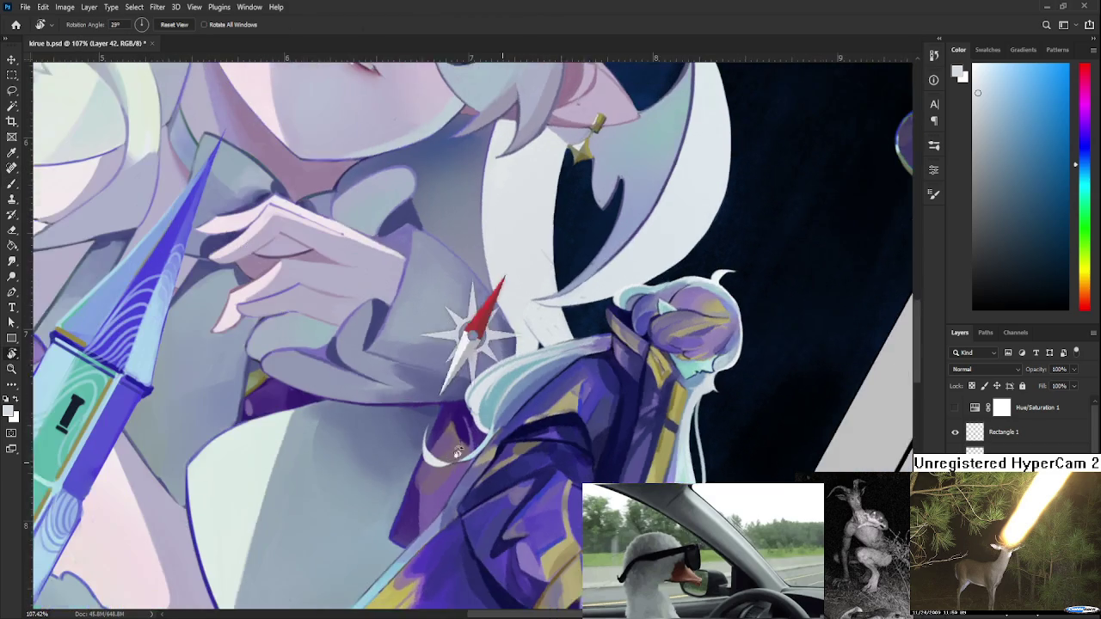
pyautogui.moveTo(517, 432)
pyautogui.mouseDown()
pyautogui.moveTo(477, 405)
pyautogui.moveTo(416, 423)
pyautogui.moveTo(430, 456)
pyautogui.mouseUp()
pyautogui.press('r')
pyautogui.press('e')
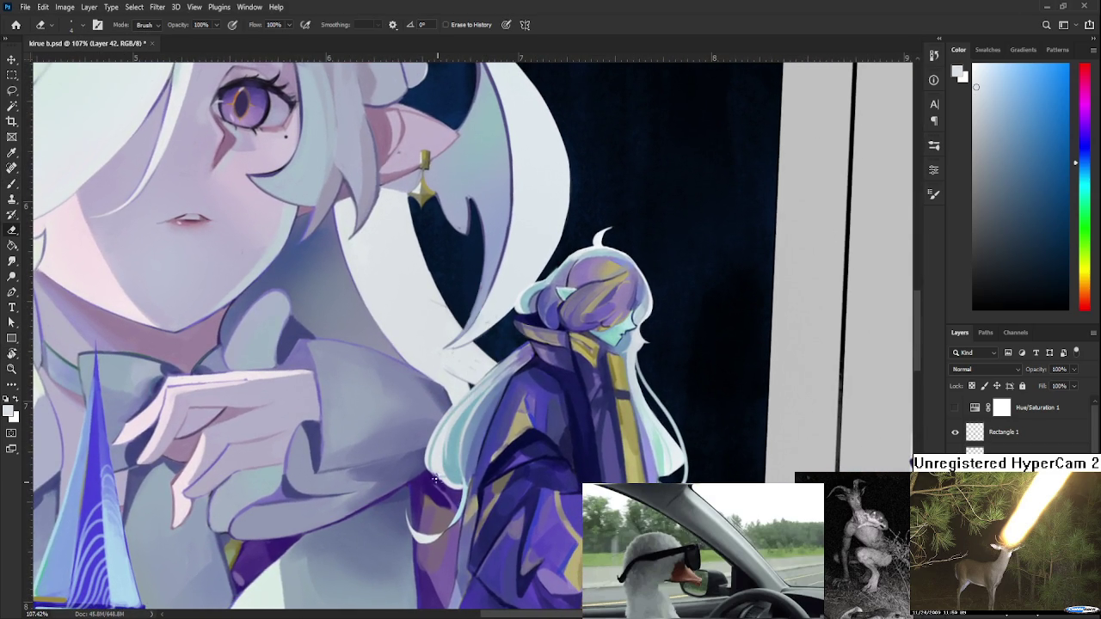
pyautogui.press('b')
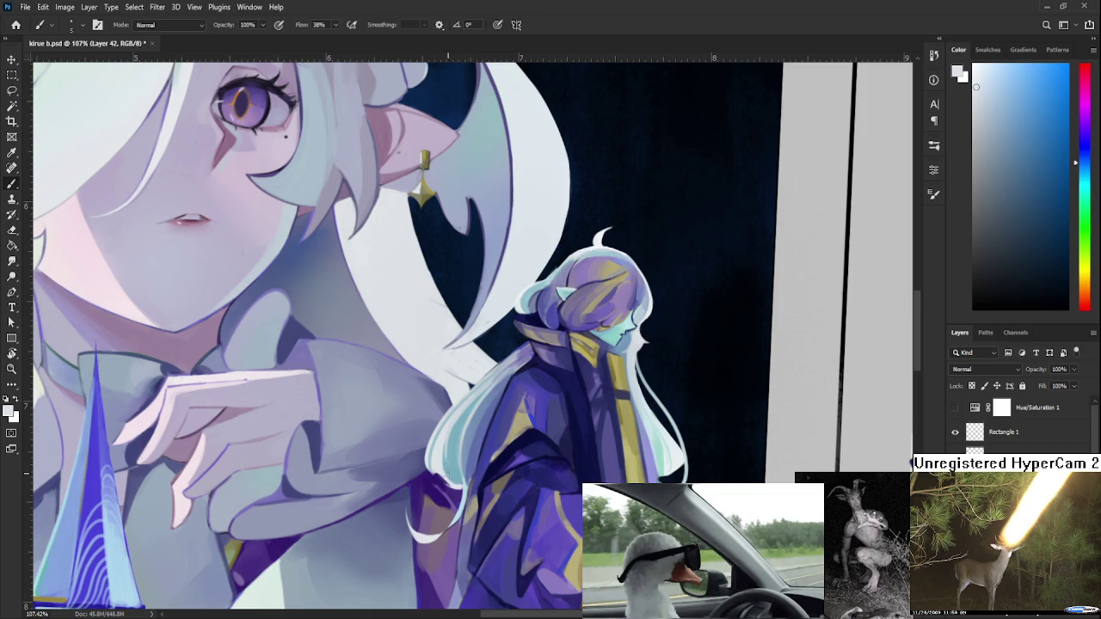
# Eyedrop a light blue from the pale hair around the small figure.
pyautogui.keyDown('alt'); pyautogui.click(442, 468); pyautogui.keyUp('alt')
pyautogui.keyDown('alt'); pyautogui.click(445, 467); pyautogui.keyUp('alt')
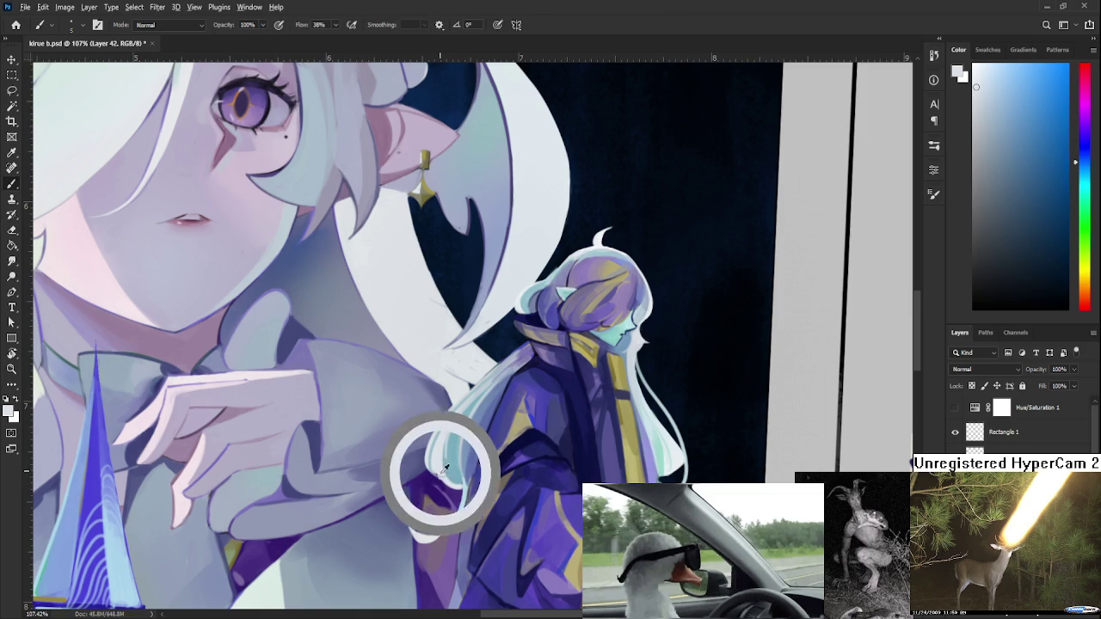
pyautogui.moveTo(445, 467)
pyautogui.mouseDown()
pyautogui.moveTo(436, 472)
pyautogui.moveTo(444, 446)
pyautogui.mouseUp()
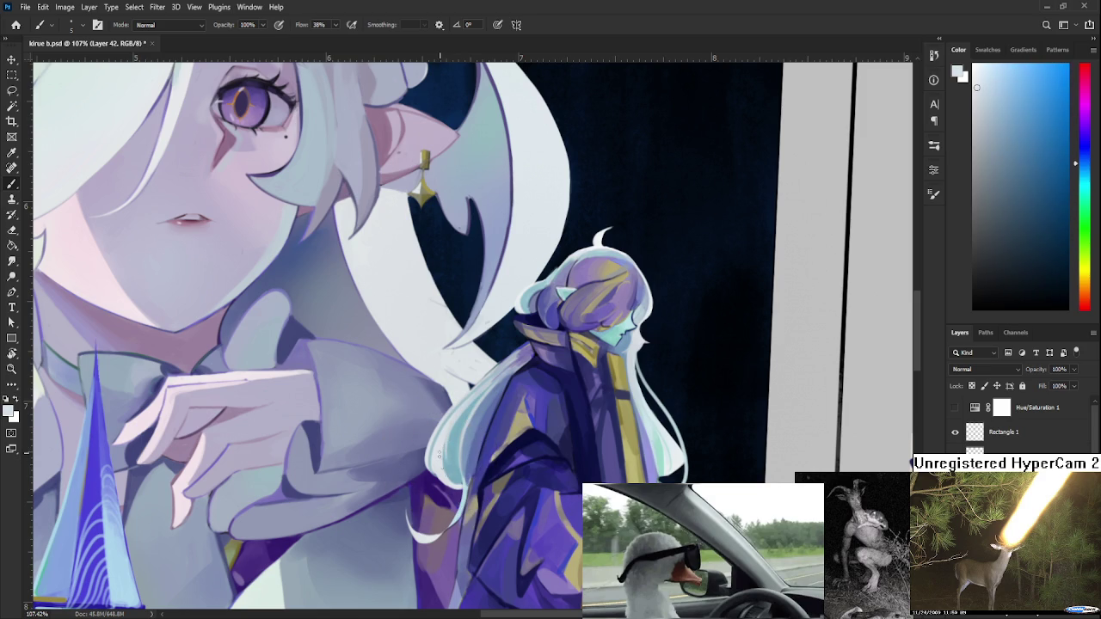
pyautogui.keyDown('alt'); pyautogui.click(447, 464); pyautogui.keyUp('alt')
pyautogui.scroll(-10, 456, 480)
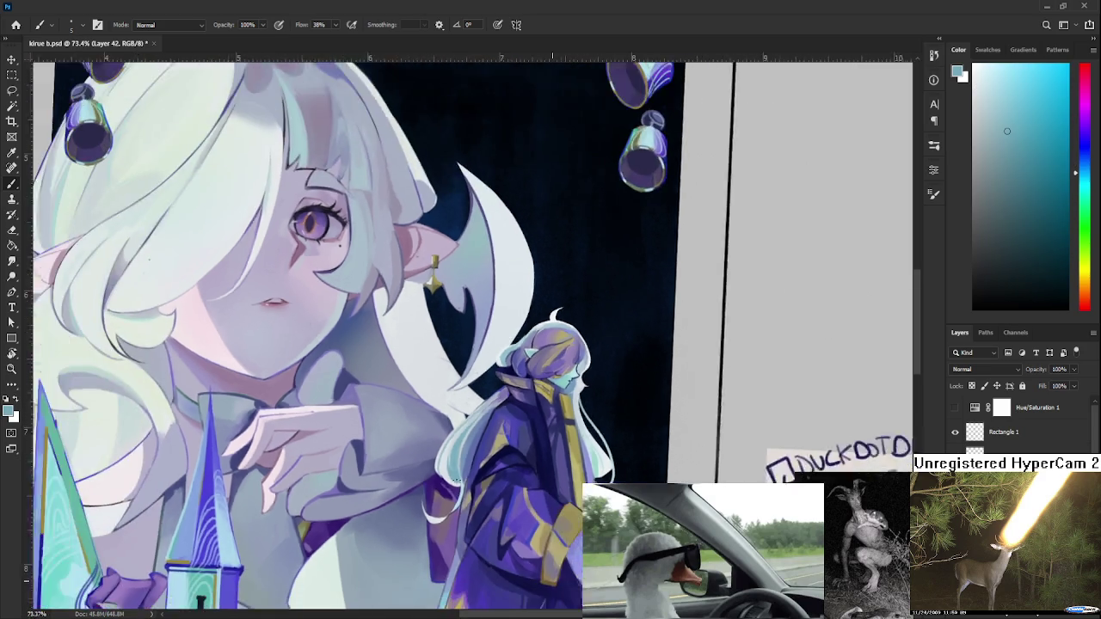
# Level the canvas rotation again and go to the Home screen.
pyautogui.press('r')
pyautogui.press('Escape')
pyautogui.hotkey('ctrl', 'z')
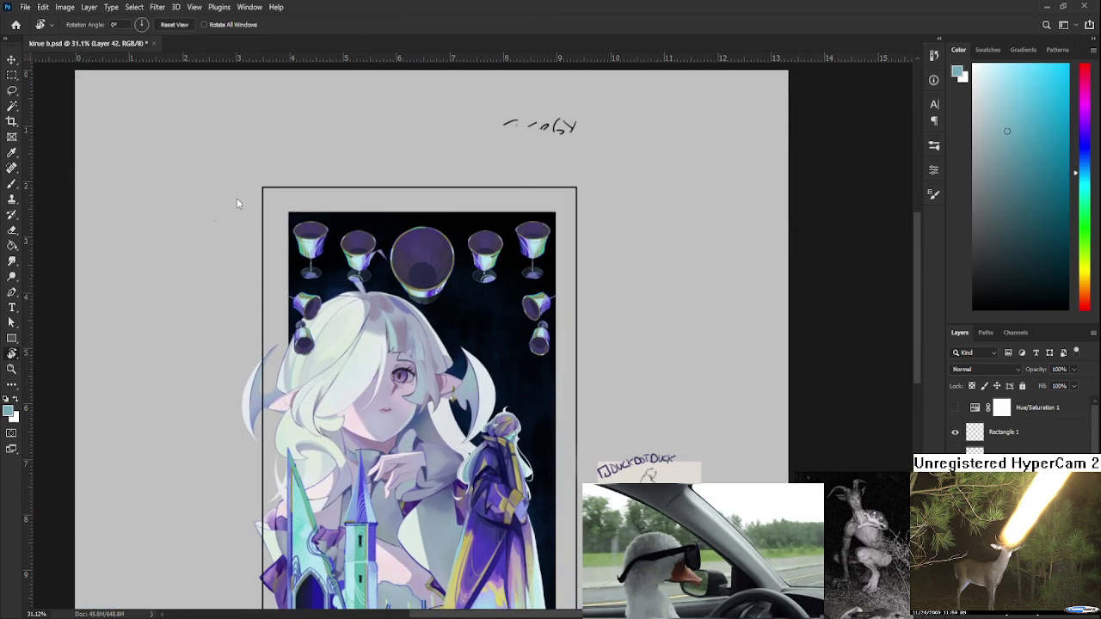
pyautogui.click(15, 24)
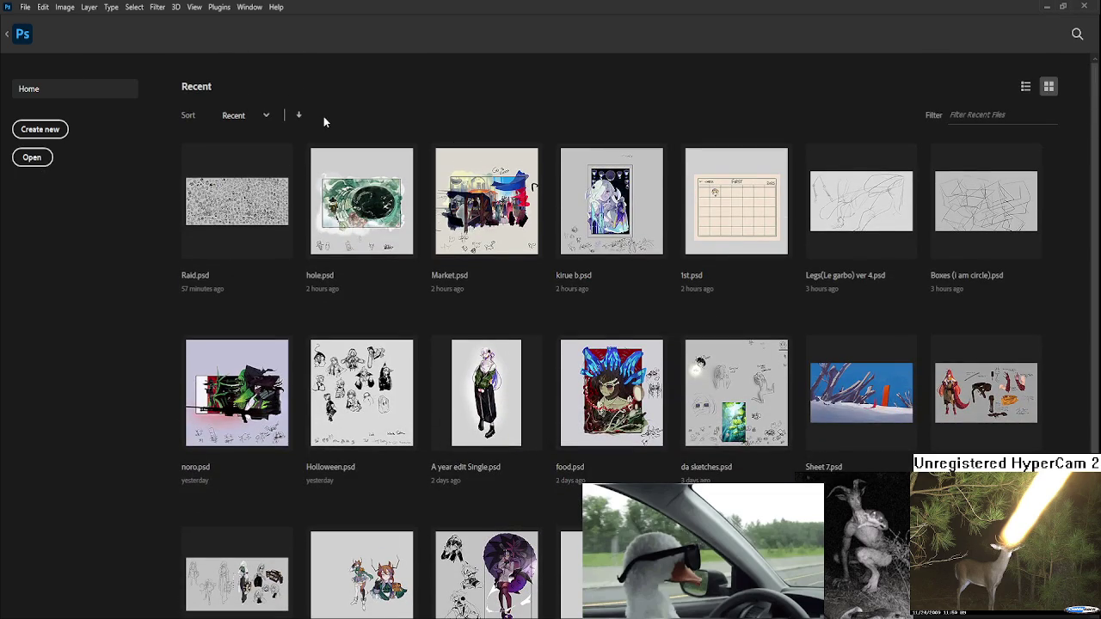
# Dismiss the Home screen to show the uma.psd drawing of the antlered girls.
pyautogui.press('Escape')
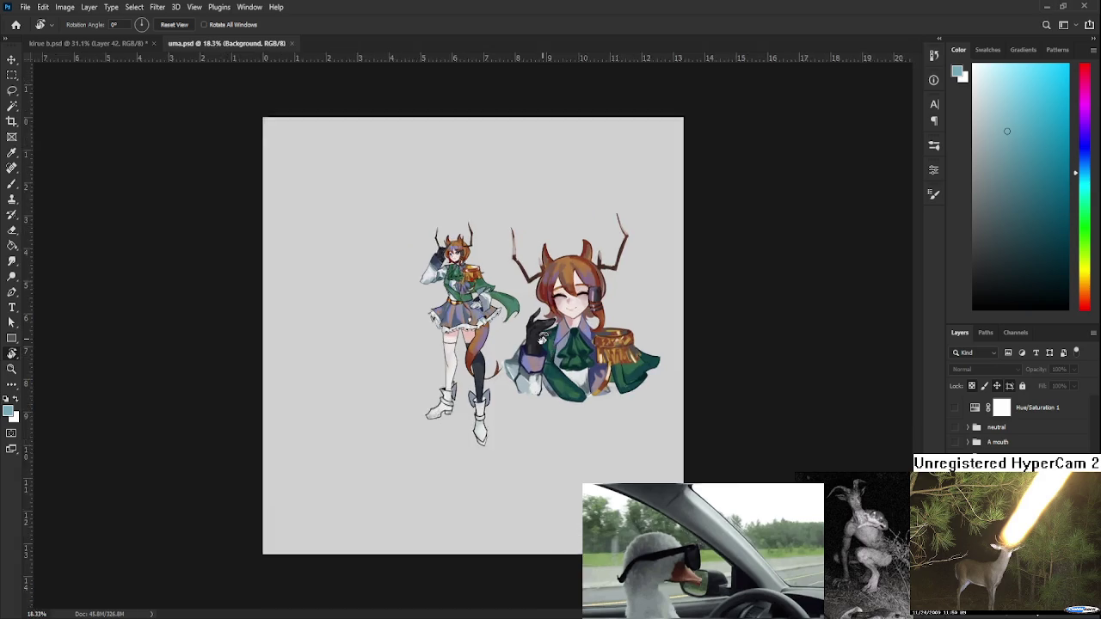
# Pan and zoom around uma.psd to frame both antlered girls.
pyautogui.scroll(5, 534, 407)
pyautogui.moveTo(461, 352); pyautogui.dragTo(439, 320)
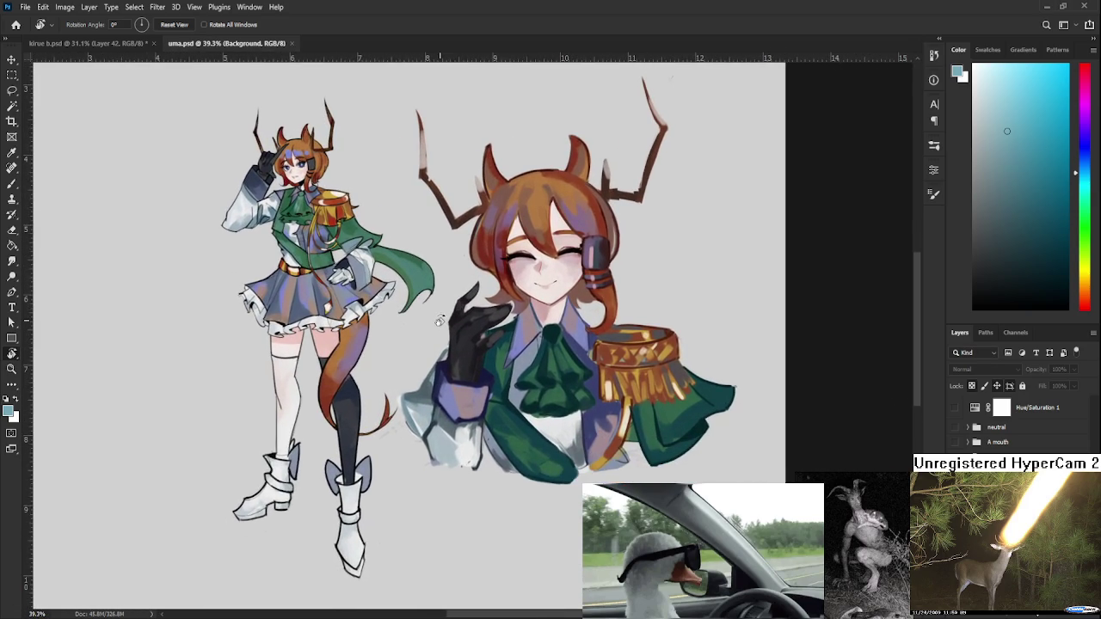
pyautogui.scroll(1, 440, 321)
pyautogui.scroll(-1, 440, 320)
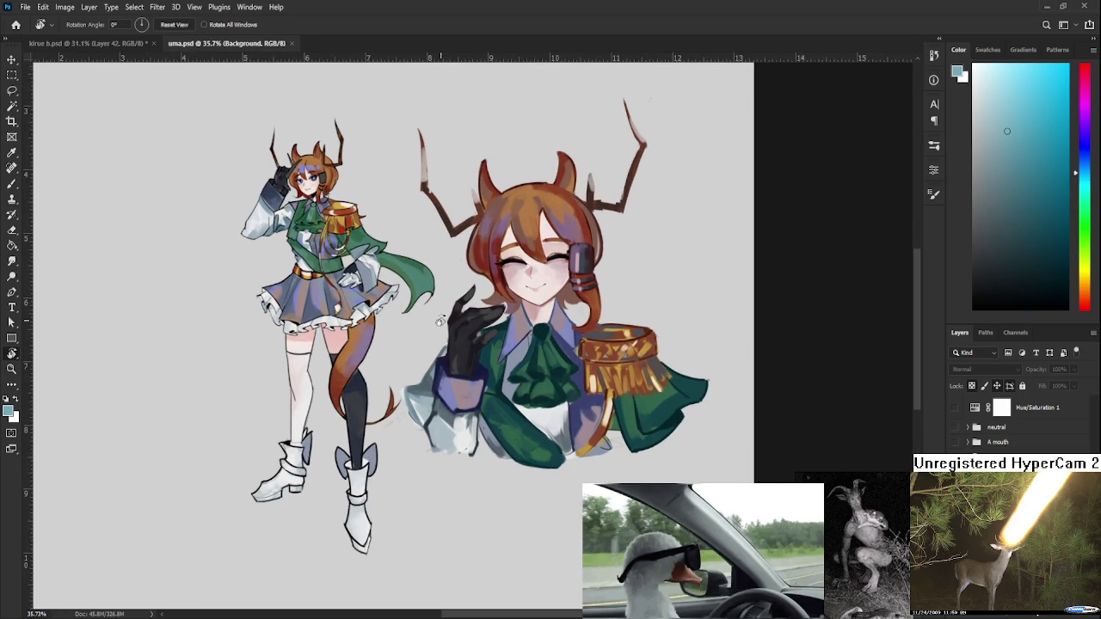
pyautogui.scroll(-1, 430, 344)
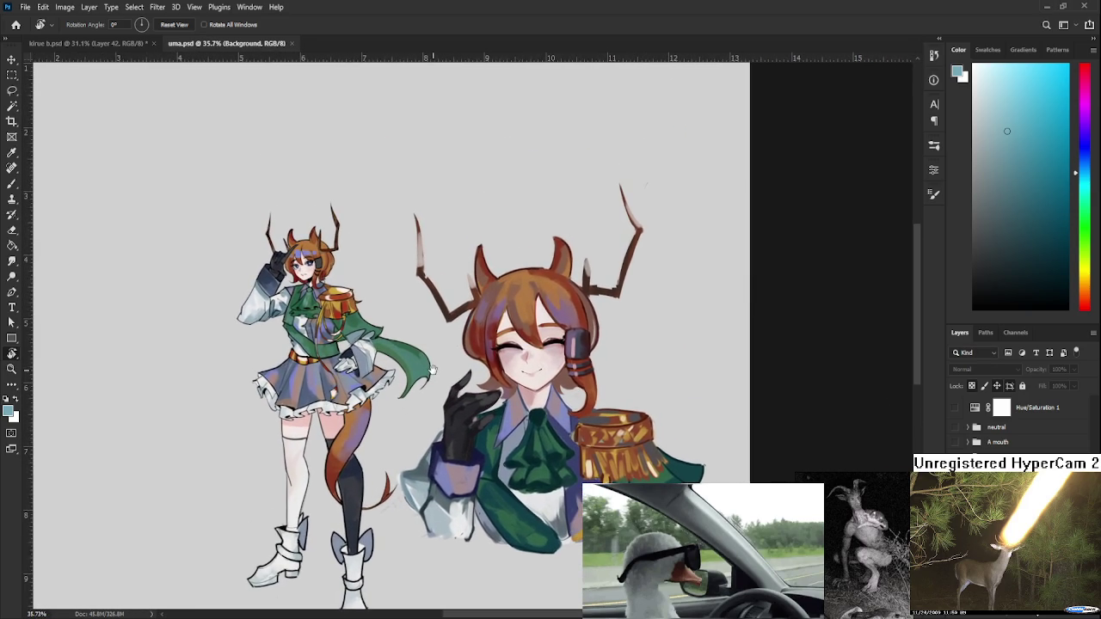
pyautogui.scroll(1, 408, 424)
pyautogui.moveTo(446, 431)
pyautogui.mouseDown()
pyautogui.moveTo(376, 426)
pyautogui.moveTo(508, 398)
pyautogui.mouseUp()
pyautogui.scroll(-1, 520, 365)
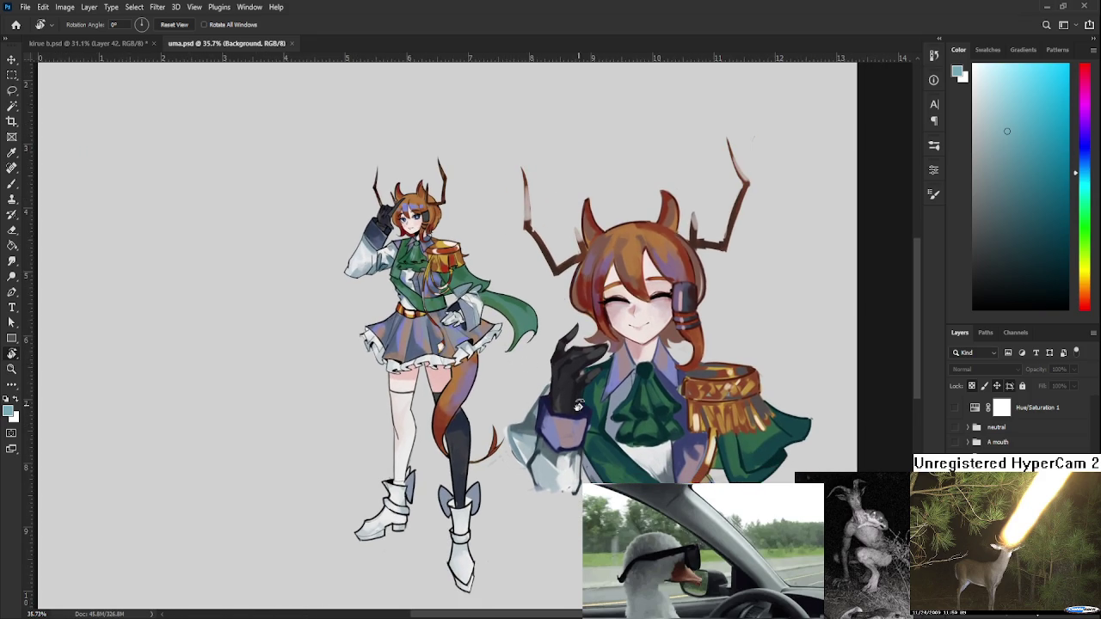
pyautogui.scroll(1, 681, 375)
pyautogui.scroll(3, 681, 376)
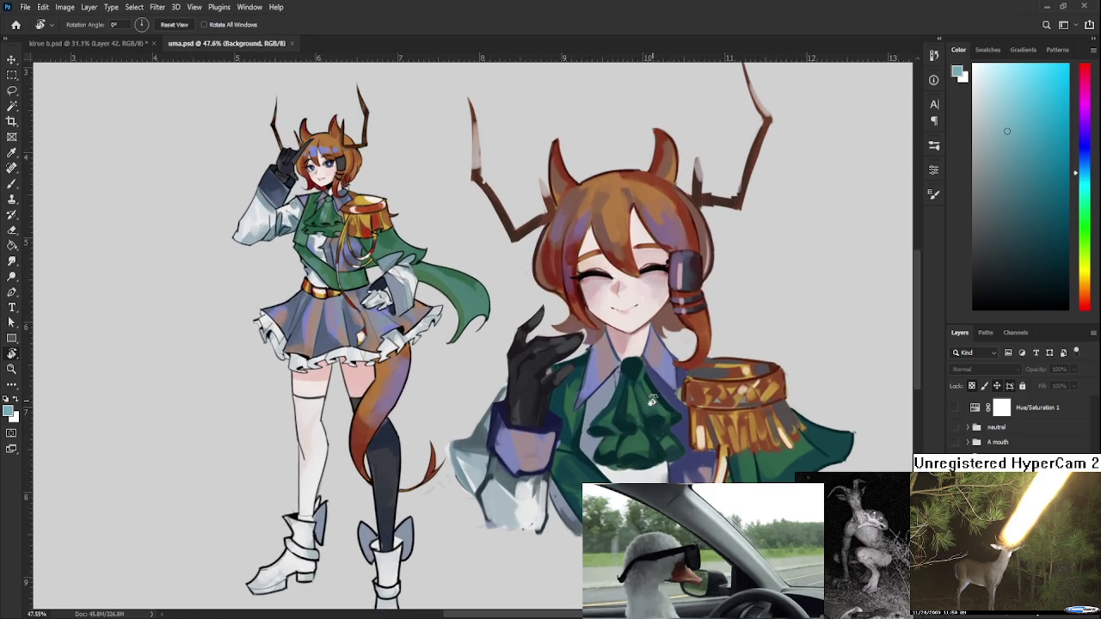
pyautogui.scroll(1, 591, 416)
pyautogui.scroll(2, 584, 405)
# With the Brush, eyedrop the blue-purple of the antlered girl's collar.
pyautogui.press('b')
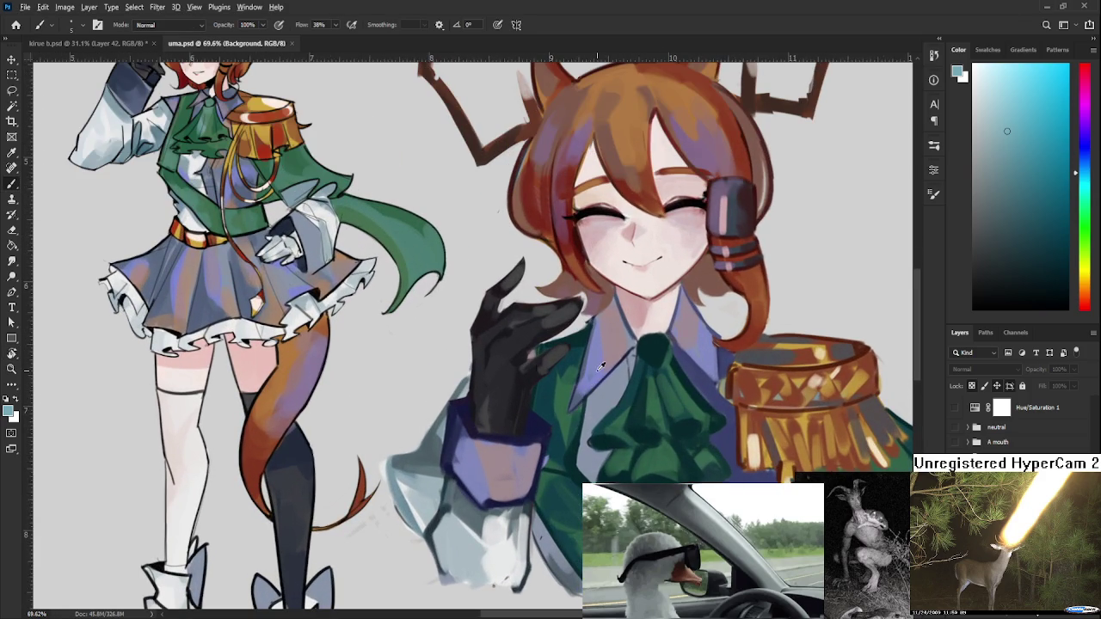
pyautogui.keyDown('alt'); pyautogui.click(599, 367); pyautogui.keyUp('alt')
pyautogui.scroll(-6, 592, 376)
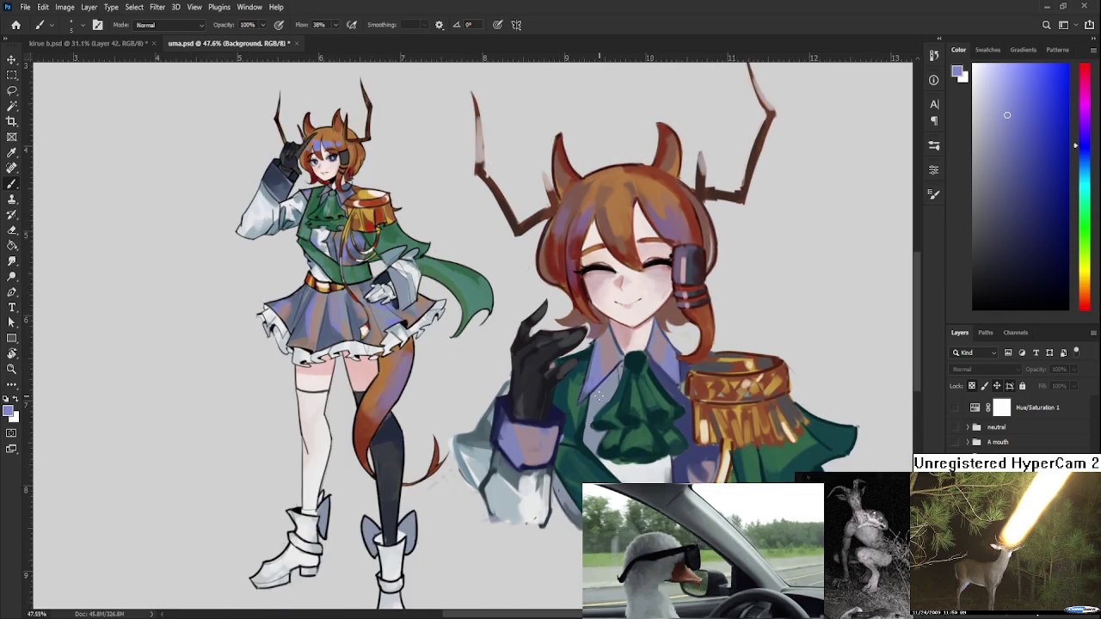
pyautogui.scroll(-2, 593, 383)
pyautogui.scroll(1, 599, 396)
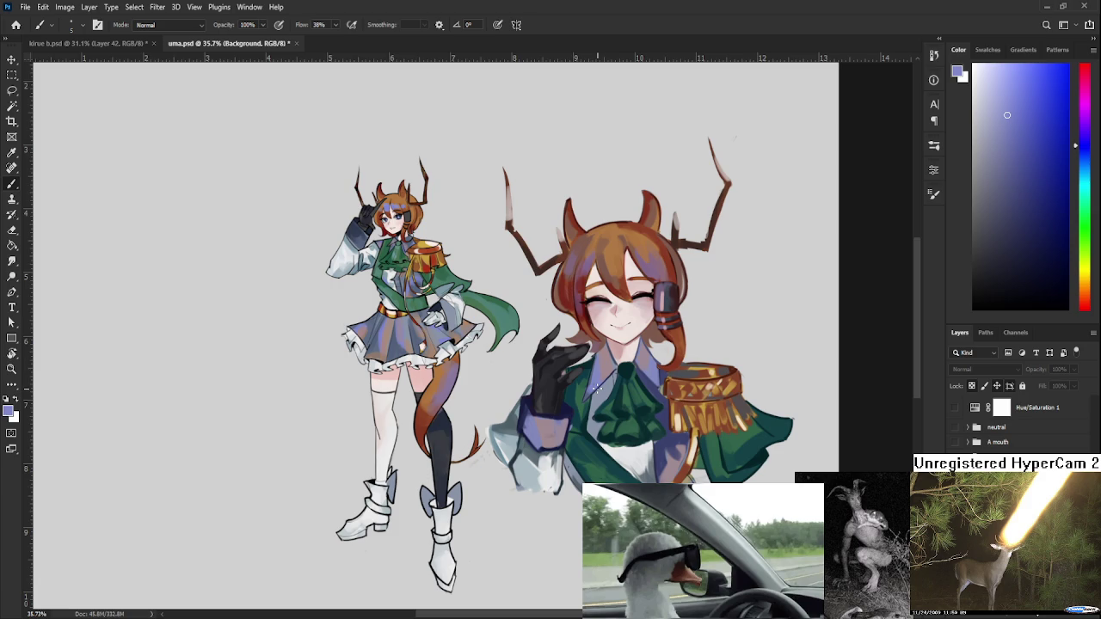
# Zoom in and out to inspect the uma drawing.
pyautogui.scroll(-2, 503, 331)
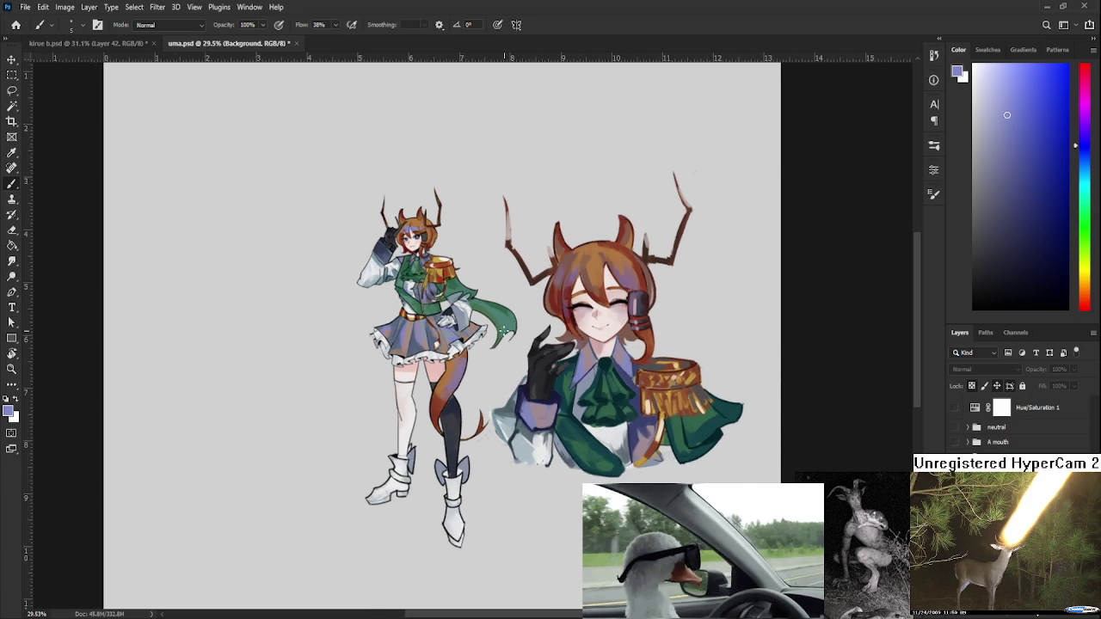
pyautogui.scroll(-1, 503, 331)
pyautogui.scroll(-2, 503, 331)
pyautogui.scroll(2, 503, 331)
pyautogui.scroll(1, 520, 307)
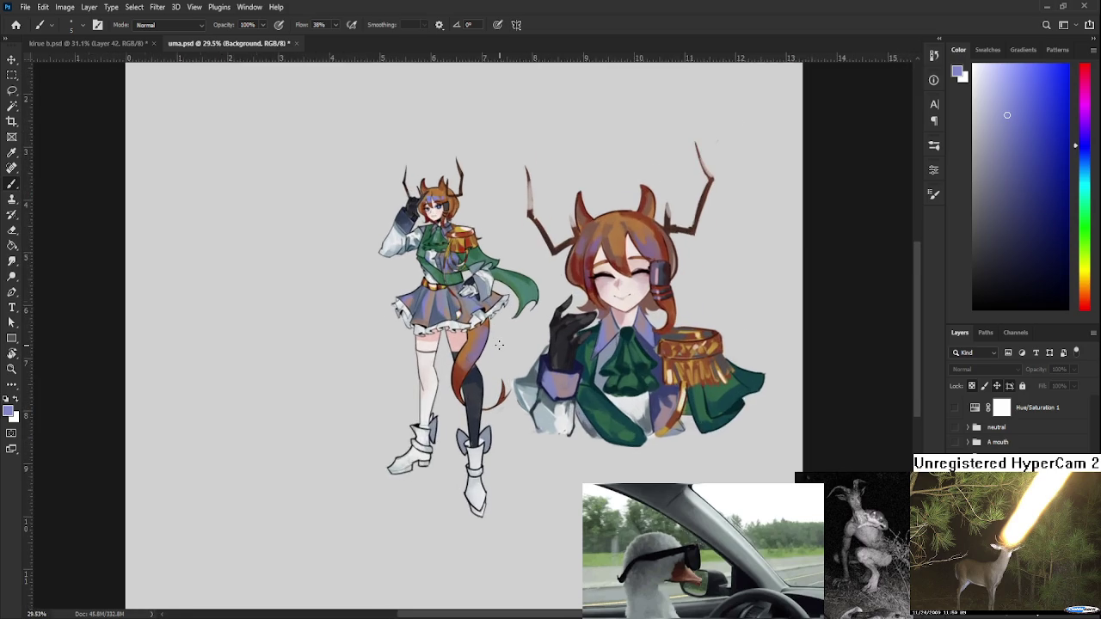
pyautogui.scroll(1, 520, 307)
pyautogui.scroll(1, 499, 343)
pyautogui.scroll(-2, 490, 353)
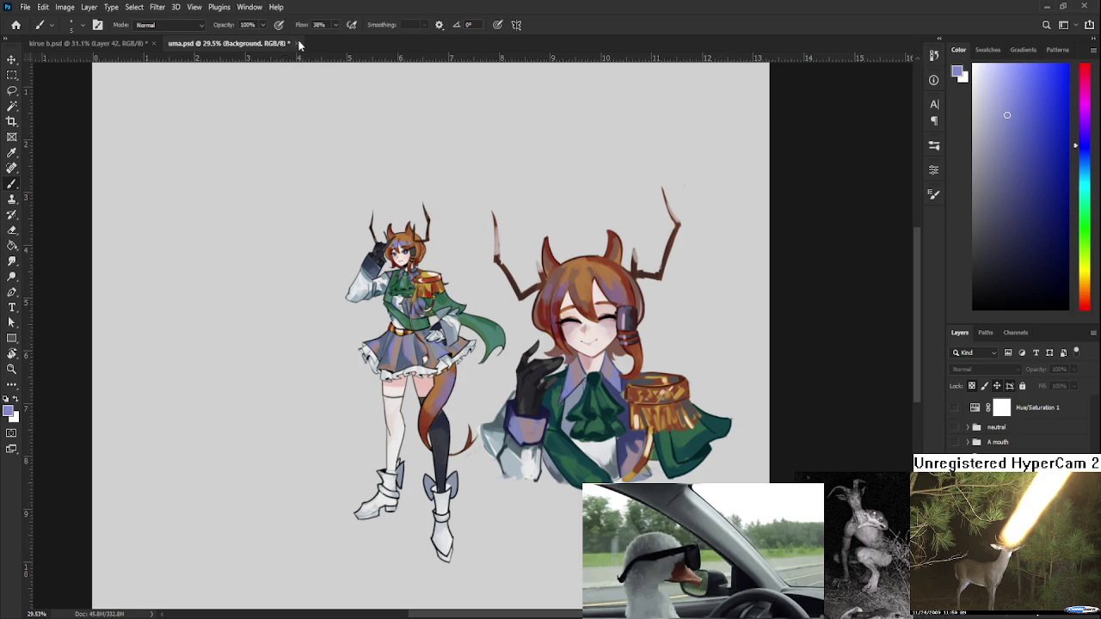
pyautogui.scroll(2, 578, 366)
pyautogui.scroll(1, 578, 365)
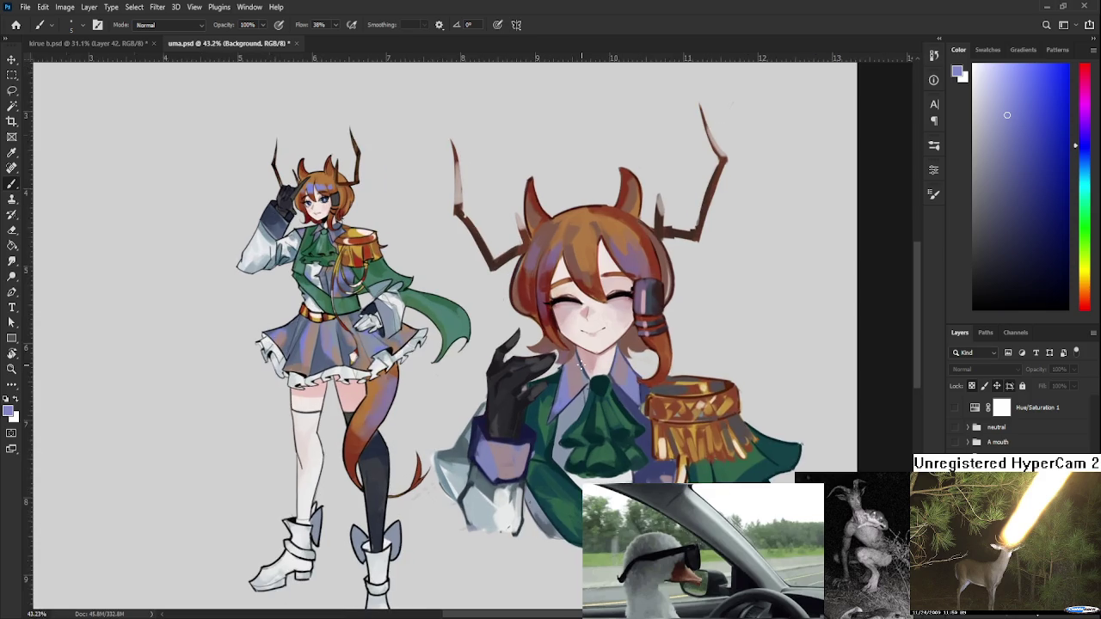
pyautogui.scroll(-3, 543, 311)
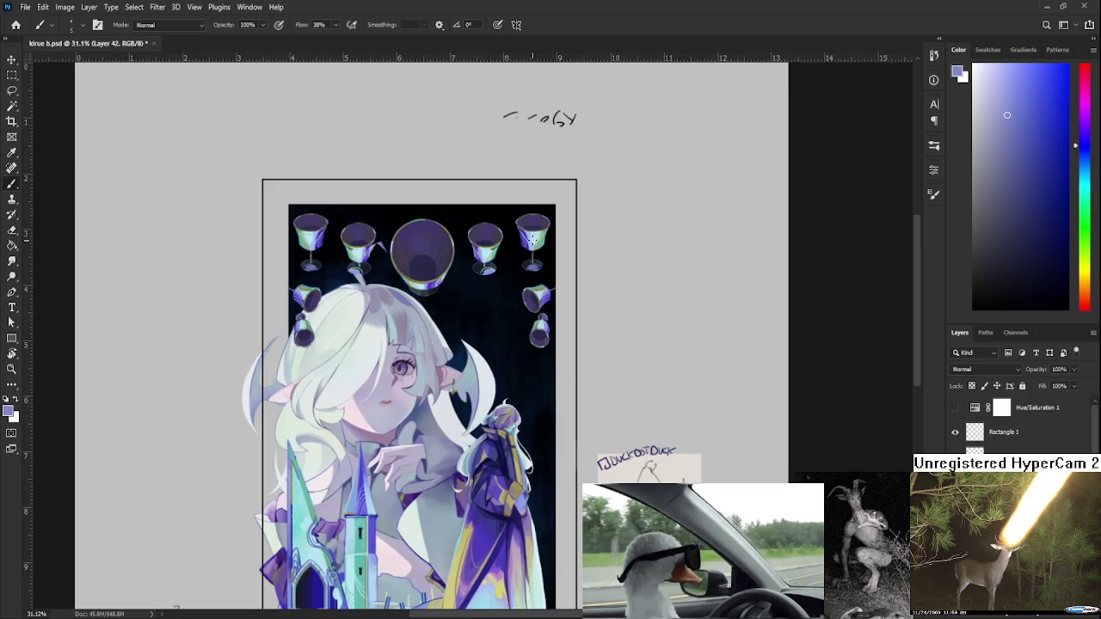
# Zoom over the small figure and sample teal and blue-white tones from its hair.
pyautogui.scroll(2, 580, 433)
pyautogui.scroll(2, 559, 443)
pyautogui.scroll(1, 505, 468)
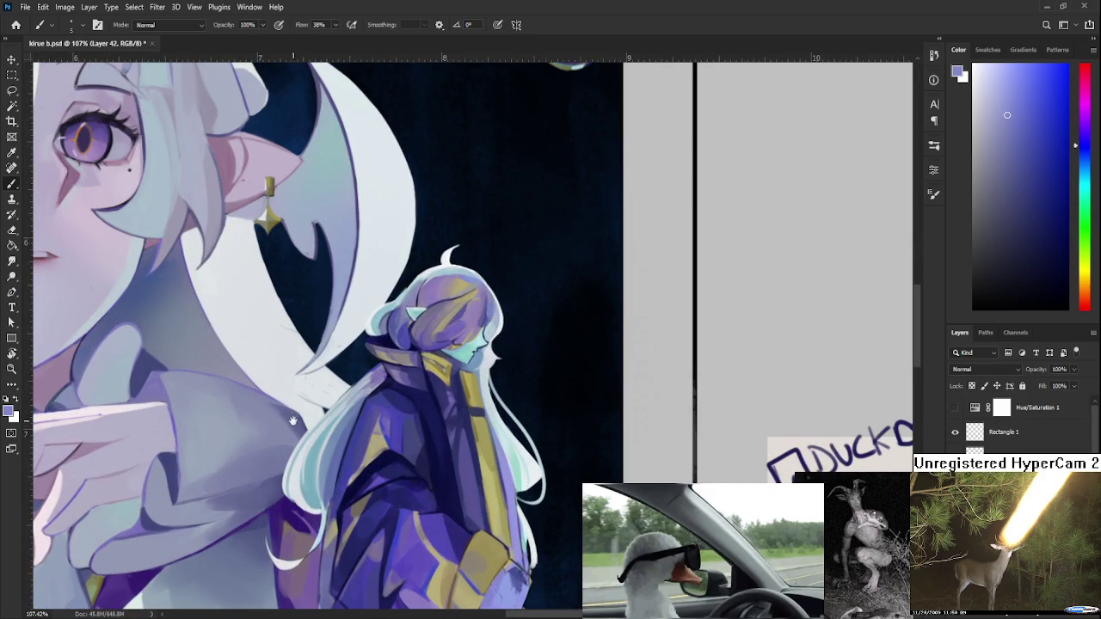
pyautogui.moveTo(294, 422); pyautogui.dragTo(316, 430)
pyautogui.keyDown('alt'); pyautogui.click(328, 457); pyautogui.keyUp('alt')
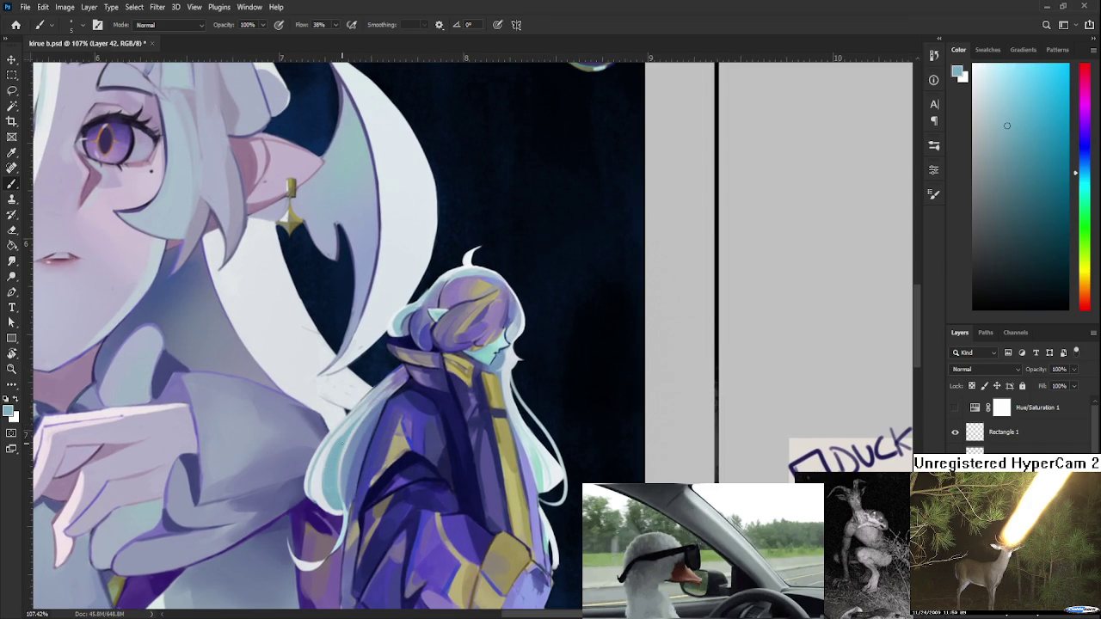
pyautogui.scroll(-1, 337, 464)
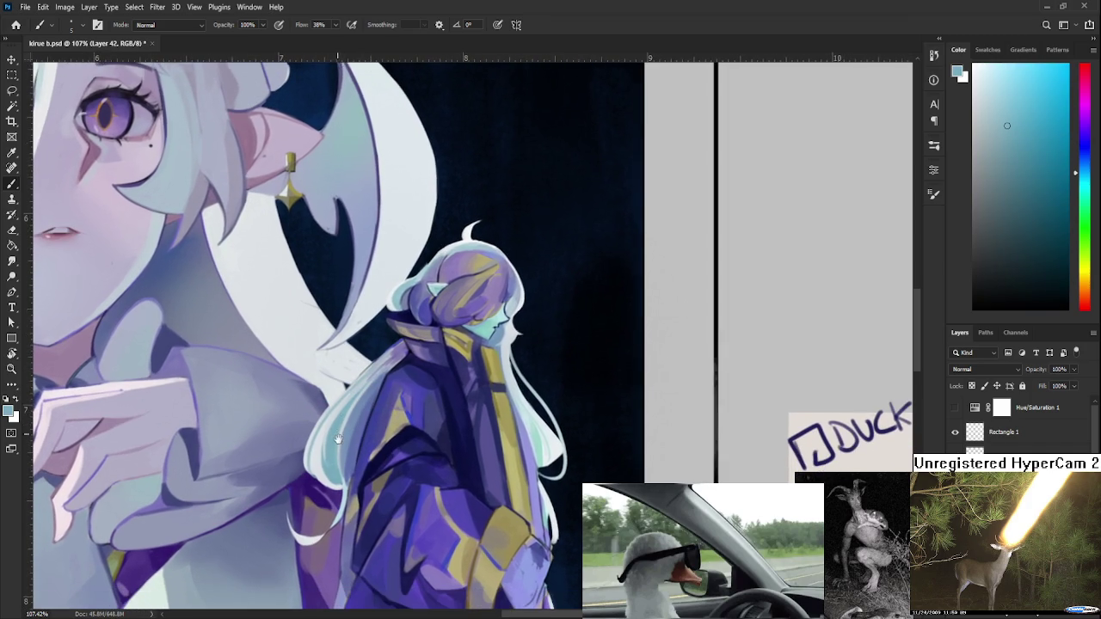
pyautogui.keyDown('alt'); pyautogui.click(339, 400); pyautogui.keyUp('alt')
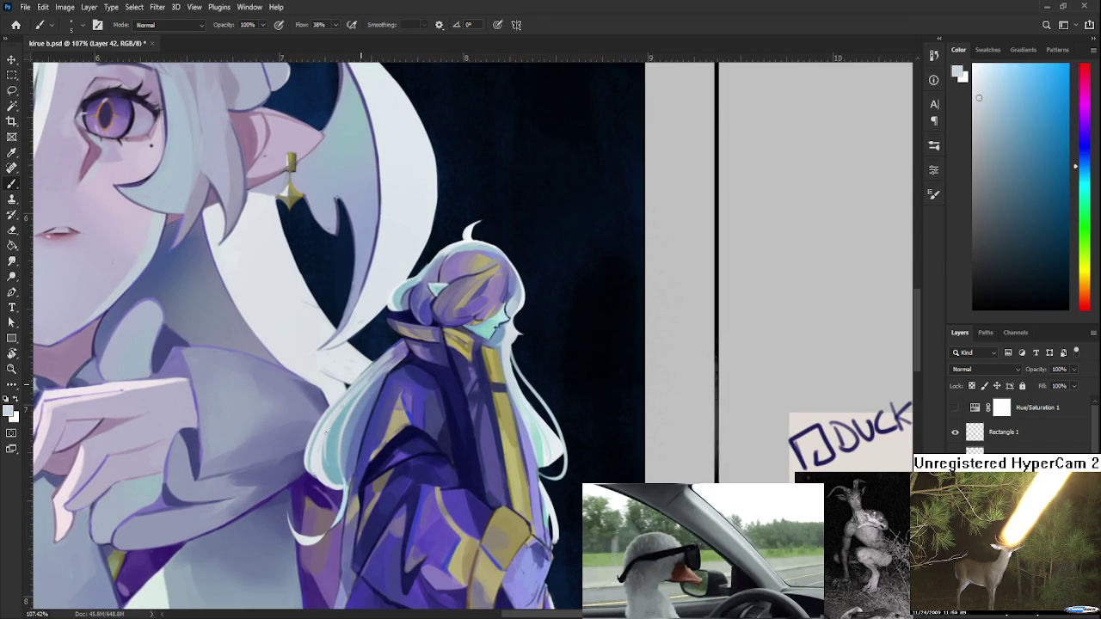
pyautogui.keyDown('alt'); pyautogui.click(352, 397); pyautogui.keyUp('alt')
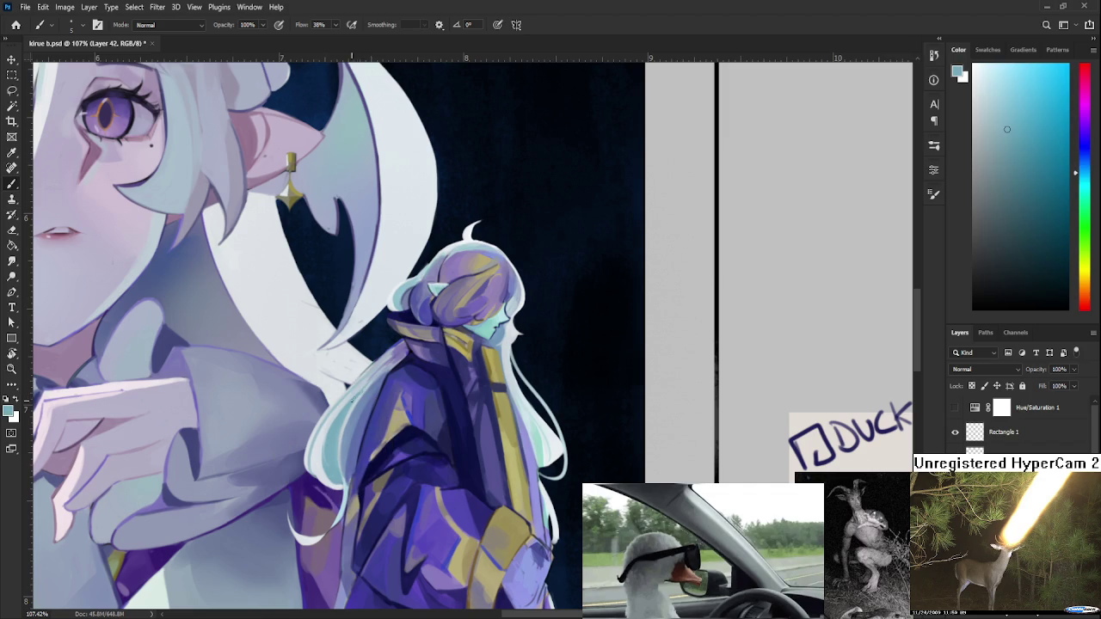
# Resample the hair repeatedly to fine-tune the pale blue-white colour.
pyautogui.keyDown('alt'); pyautogui.click(340, 438); pyautogui.keyUp('alt')
pyautogui.keyDown('alt'); pyautogui.click(320, 437); pyautogui.keyUp('alt')
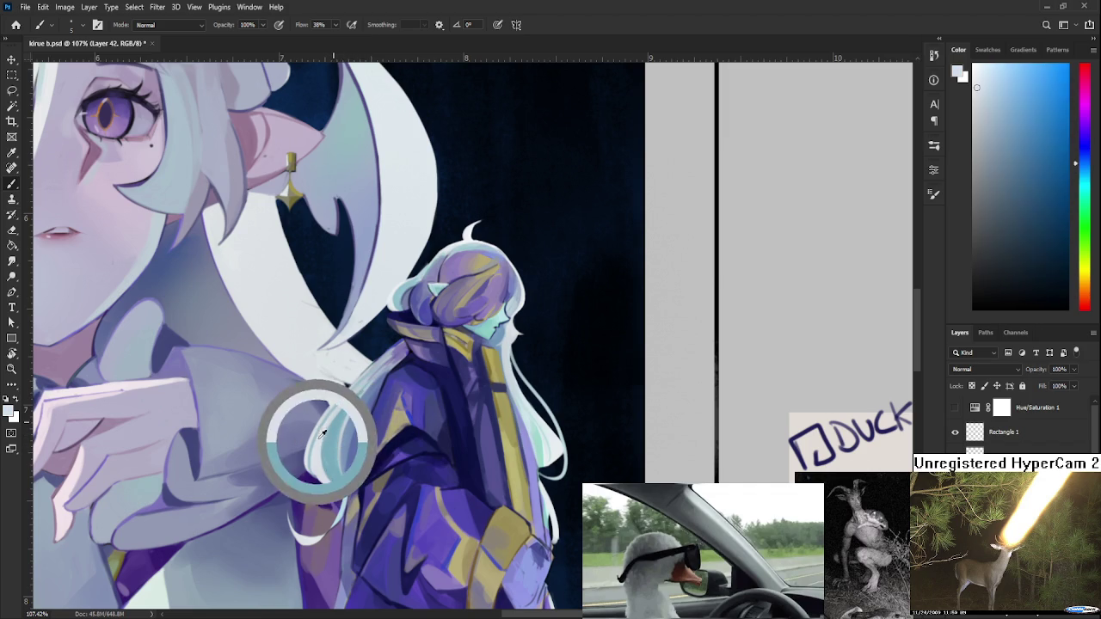
pyautogui.keyDown('alt'); pyautogui.click(319, 442); pyautogui.keyUp('alt')
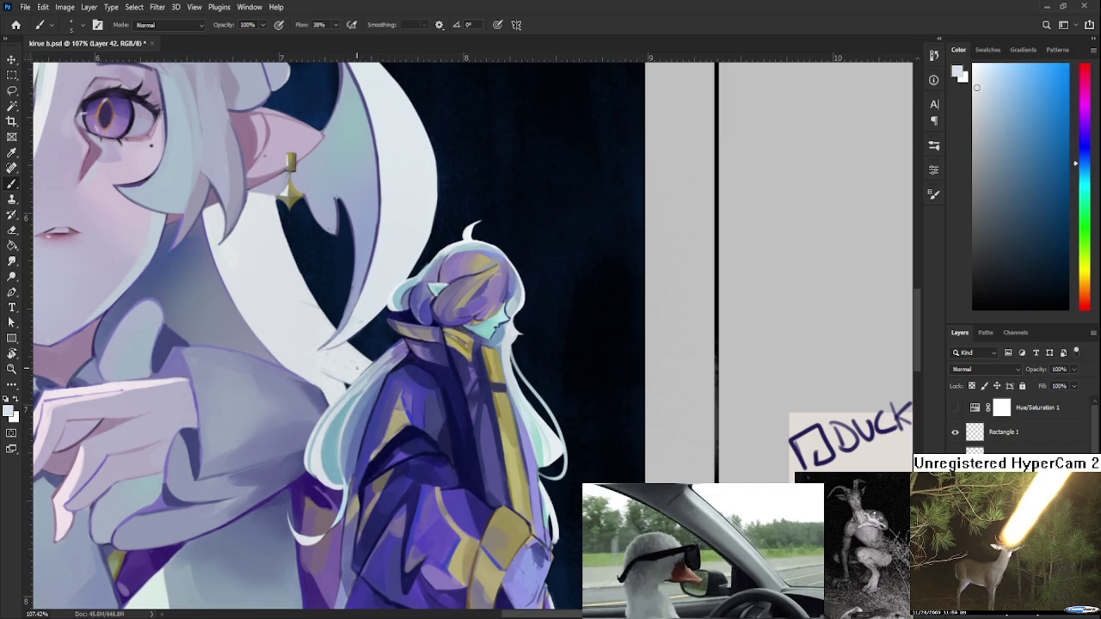
pyautogui.keyDown('alt'); pyautogui.click(325, 438); pyautogui.keyUp('alt')
pyautogui.keyDown('alt'); pyautogui.click(325, 442); pyautogui.keyUp('alt')
pyautogui.keyDown('alt'); pyautogui.click(344, 441); pyautogui.keyUp('alt')
pyautogui.keyDown('alt'); pyautogui.click(344, 441); pyautogui.keyUp('alt')
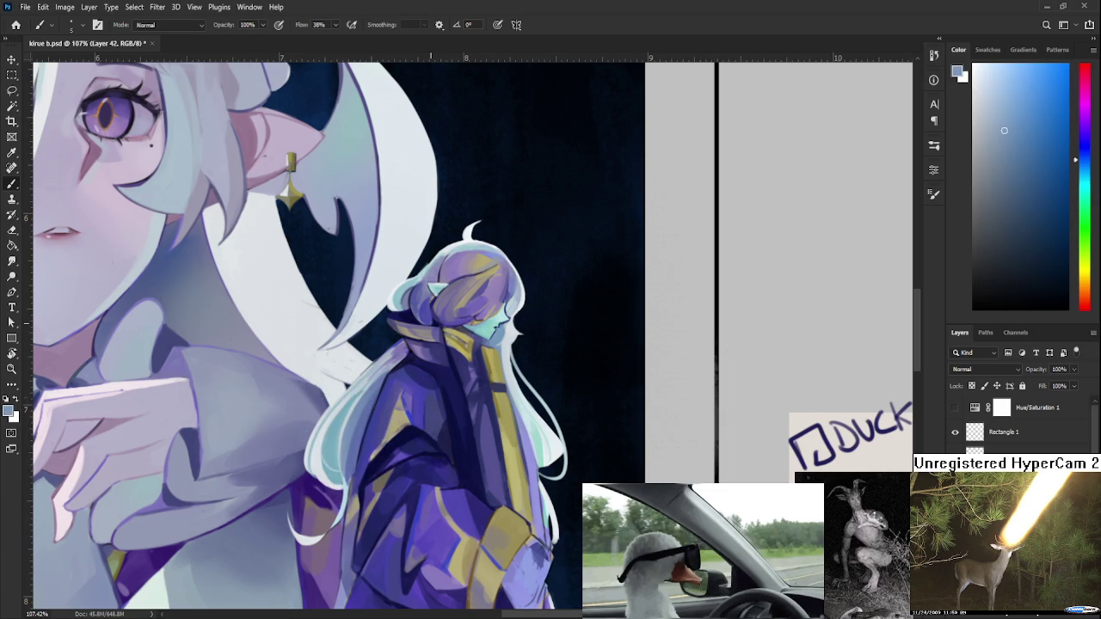
# Zoom to 173% around the head and pick up the hair's light teal.
pyautogui.scroll(-3, 430, 325)
pyautogui.scroll(-1, 430, 325)
pyautogui.scroll(1, 430, 325)
pyautogui.scroll(3, 428, 326)
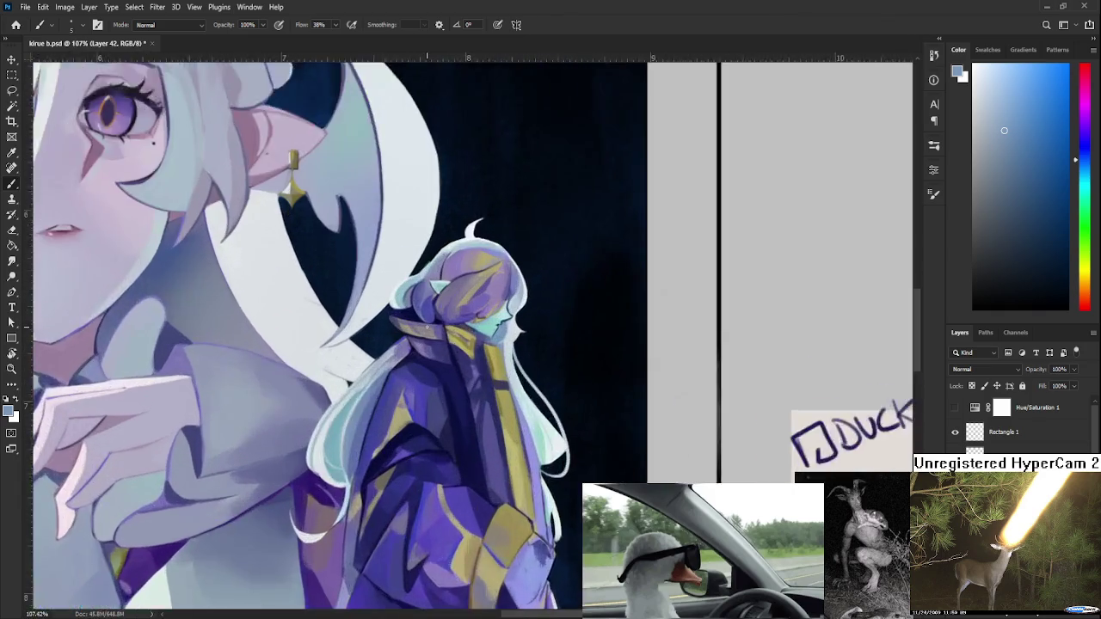
pyautogui.scroll(2, 426, 327)
pyautogui.keyDown('alt'); pyautogui.click(318, 422); pyautogui.keyUp('alt')
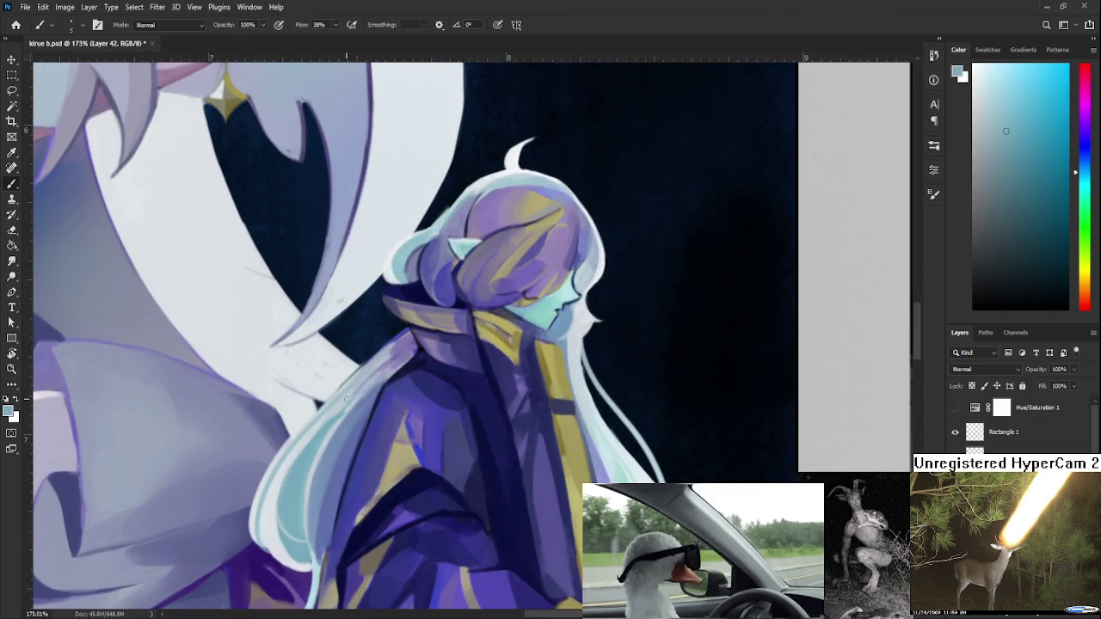
# Paint lighter teal strokes along the left edge of the small figure's hair.
pyautogui.moveTo(375, 368); pyautogui.dragTo(330, 420)
pyautogui.keyDown('alt'); pyautogui.click(344, 400); pyautogui.keyUp('alt')
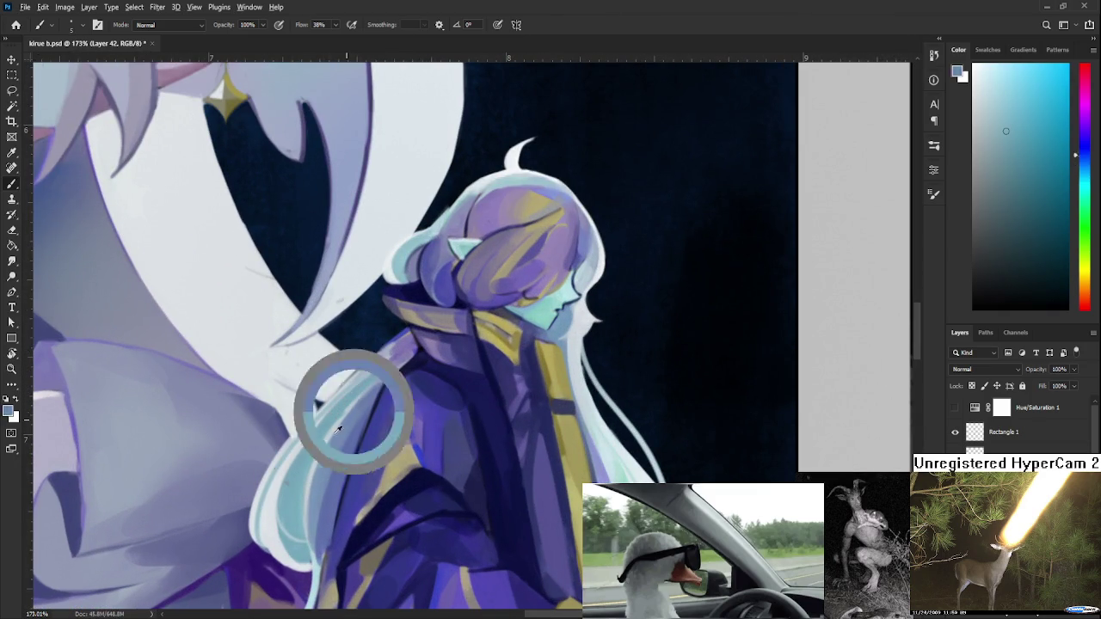
pyautogui.moveTo(409, 360); pyautogui.dragTo(334, 449)
# Sample lavender and light cyan tones from the hair.
pyautogui.keyDown('alt'); pyautogui.click(356, 387); pyautogui.keyUp('alt')
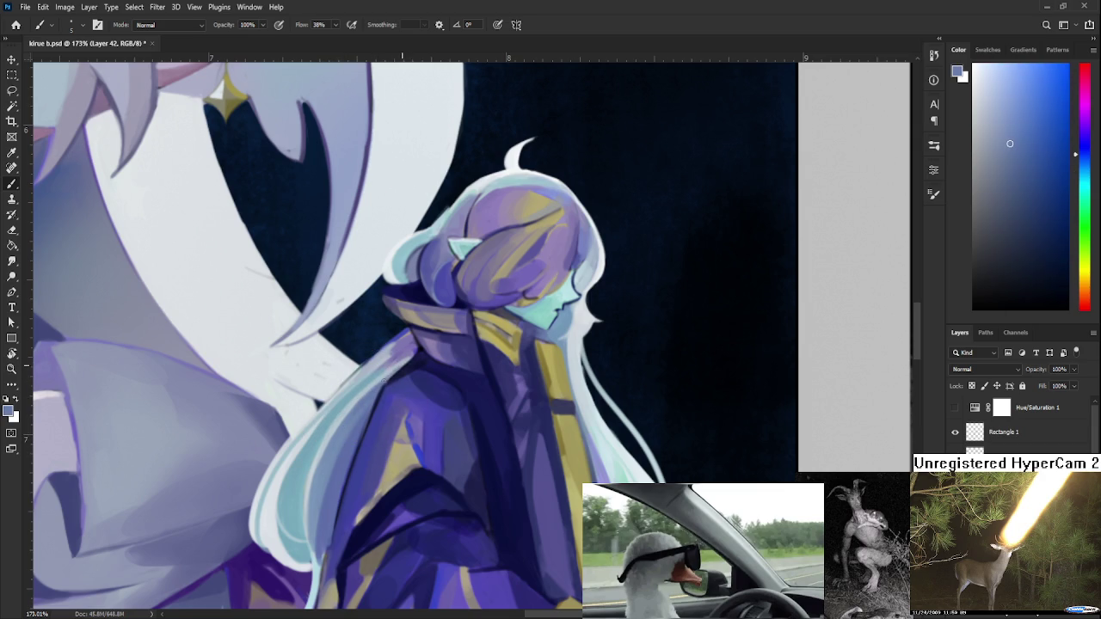
pyautogui.keyDown('alt'); pyautogui.click(381, 384); pyautogui.keyUp('alt')
pyautogui.keyDown('alt'); pyautogui.click(383, 385); pyautogui.keyUp('alt')
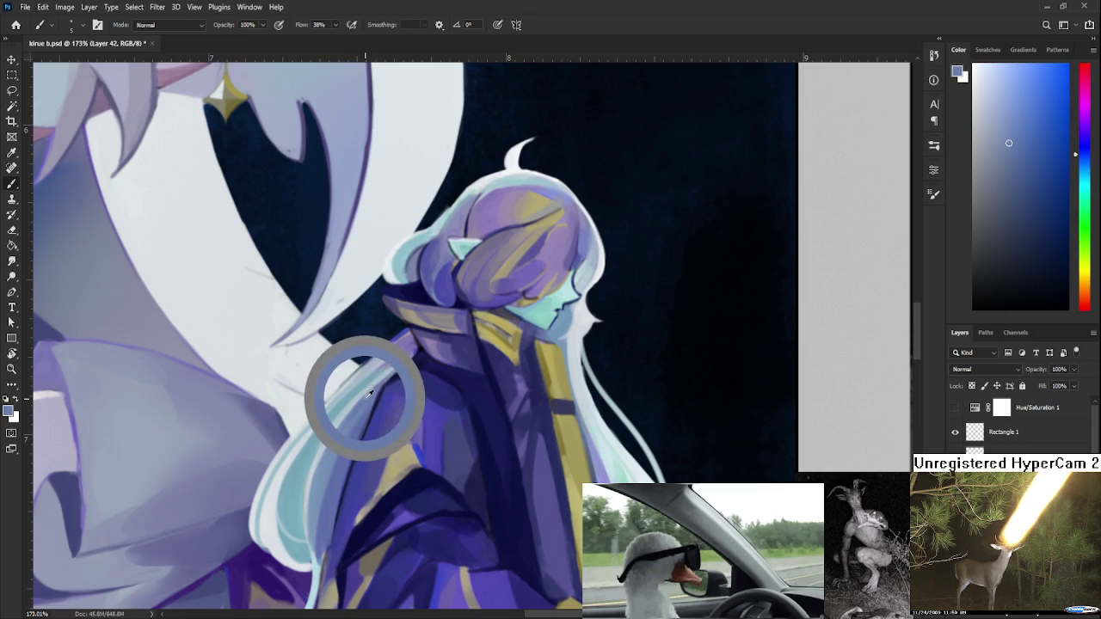
pyautogui.moveTo(384, 385); pyautogui.dragTo(372, 388)
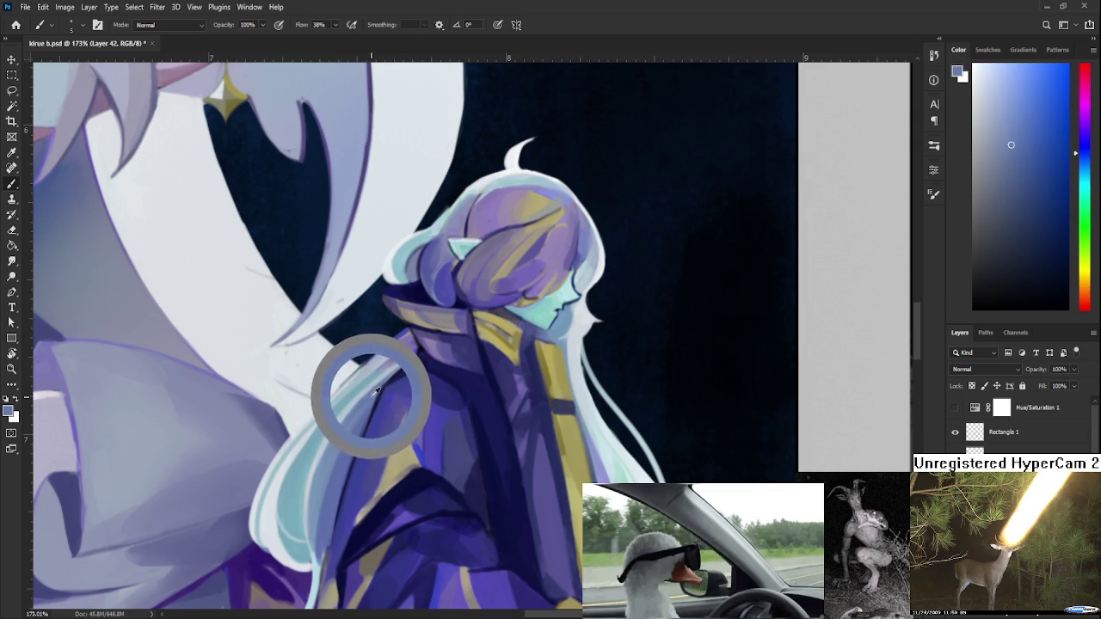
pyautogui.keyDown('alt'); pyautogui.click(374, 387); pyautogui.keyUp('alt')
pyautogui.keyDown('alt'); pyautogui.click(375, 390); pyautogui.keyUp('alt')
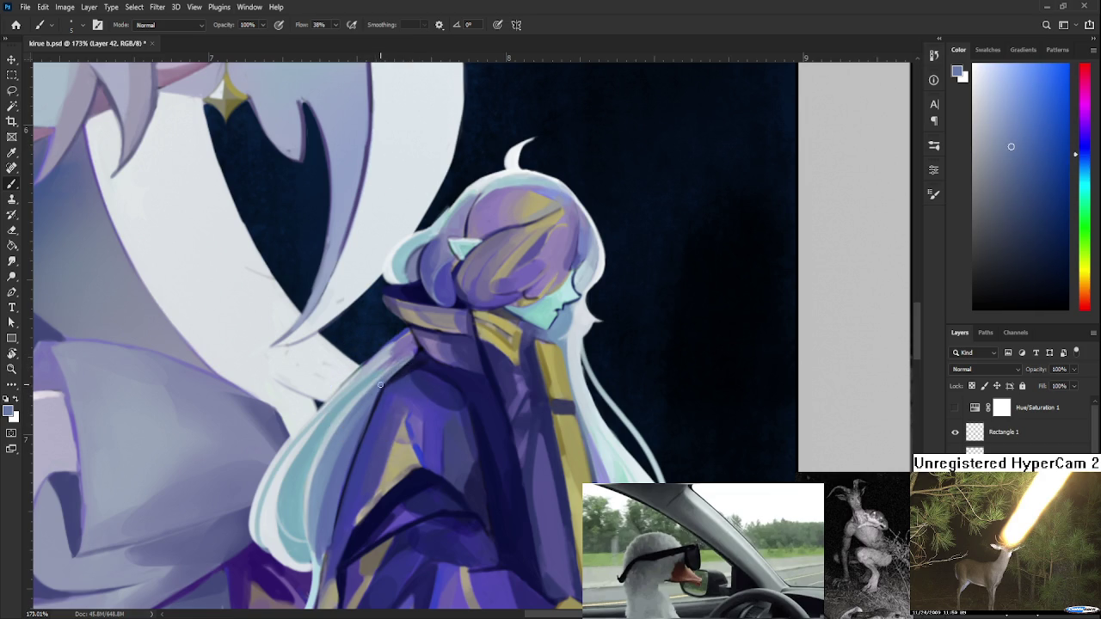
pyautogui.keyDown('alt'); pyautogui.click(358, 394); pyautogui.keyUp('alt')
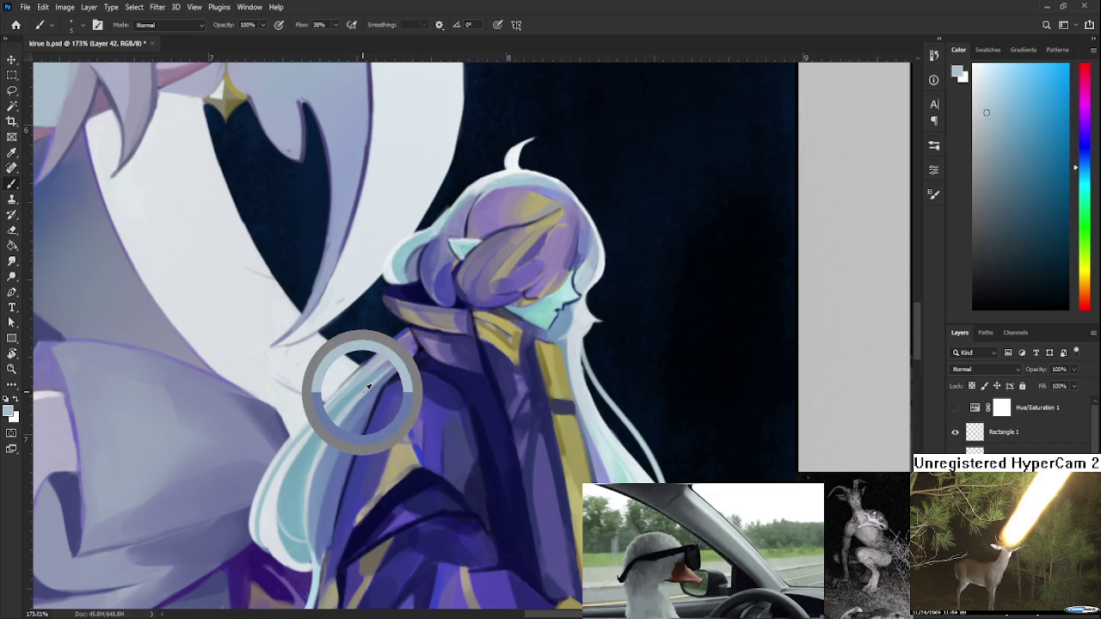
pyautogui.keyDown('alt'); pyautogui.click(414, 350); pyautogui.keyUp('alt')
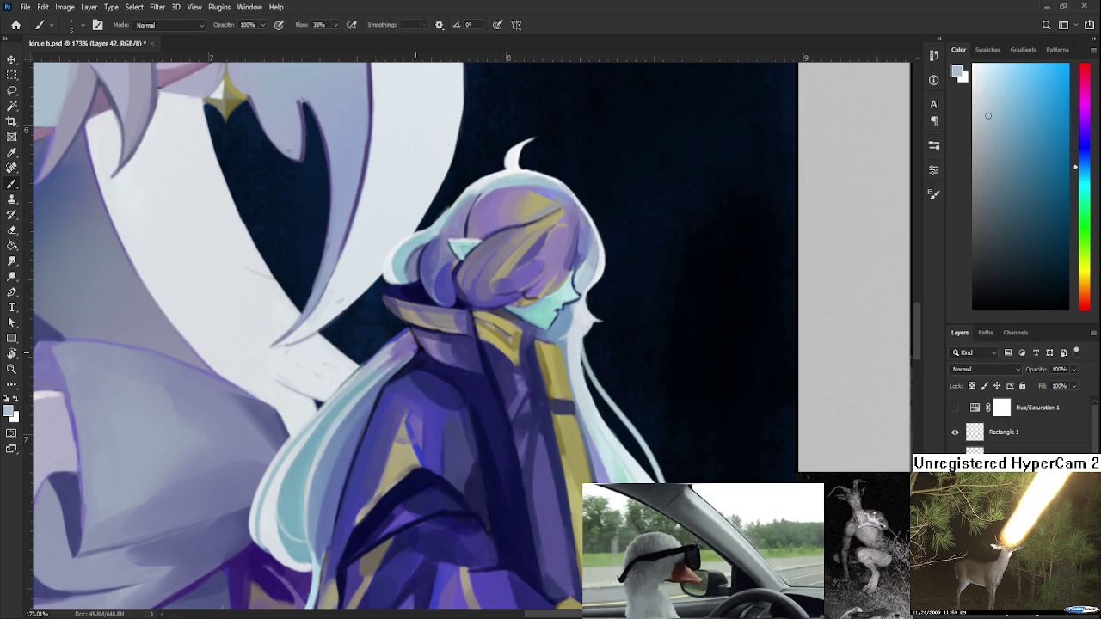
# Rotate the canvas view to about -127° to reach the robe and return to the Brush.
pyautogui.scroll(-3, 413, 366)
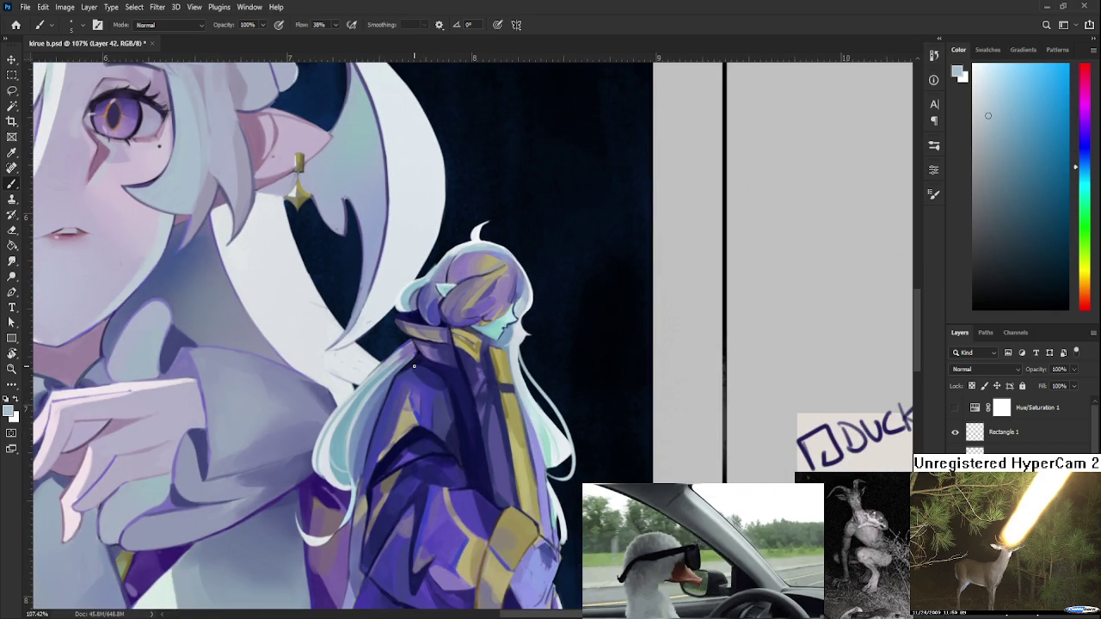
pyautogui.scroll(-2, 413, 365)
pyautogui.scroll(-1, 413, 367)
pyautogui.scroll(4, 413, 369)
pyautogui.scroll(1, 414, 370)
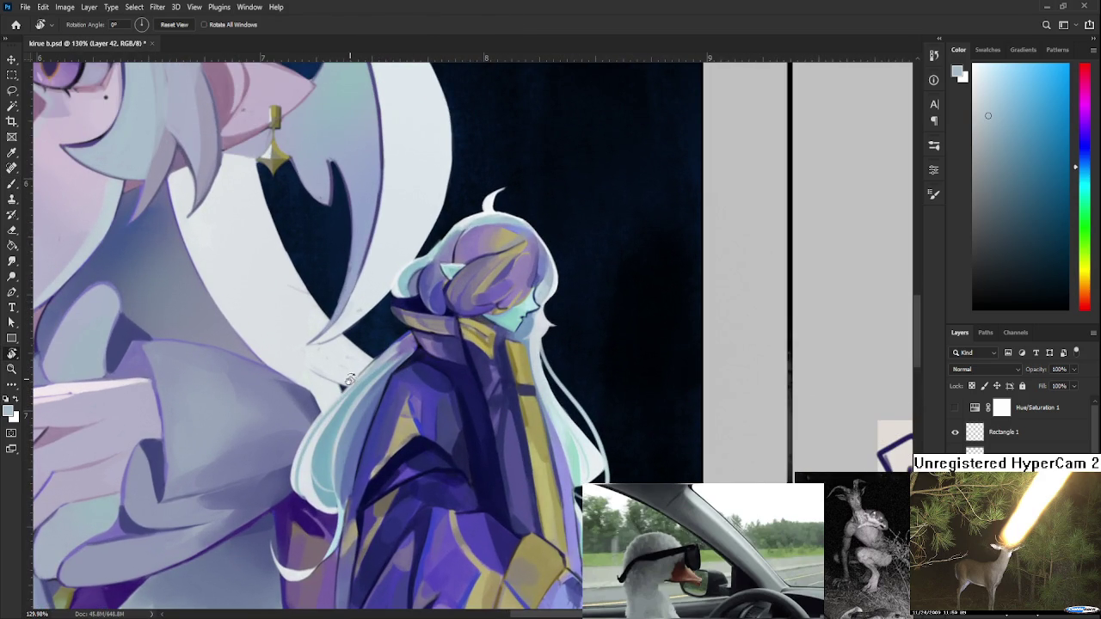
pyautogui.press('e')
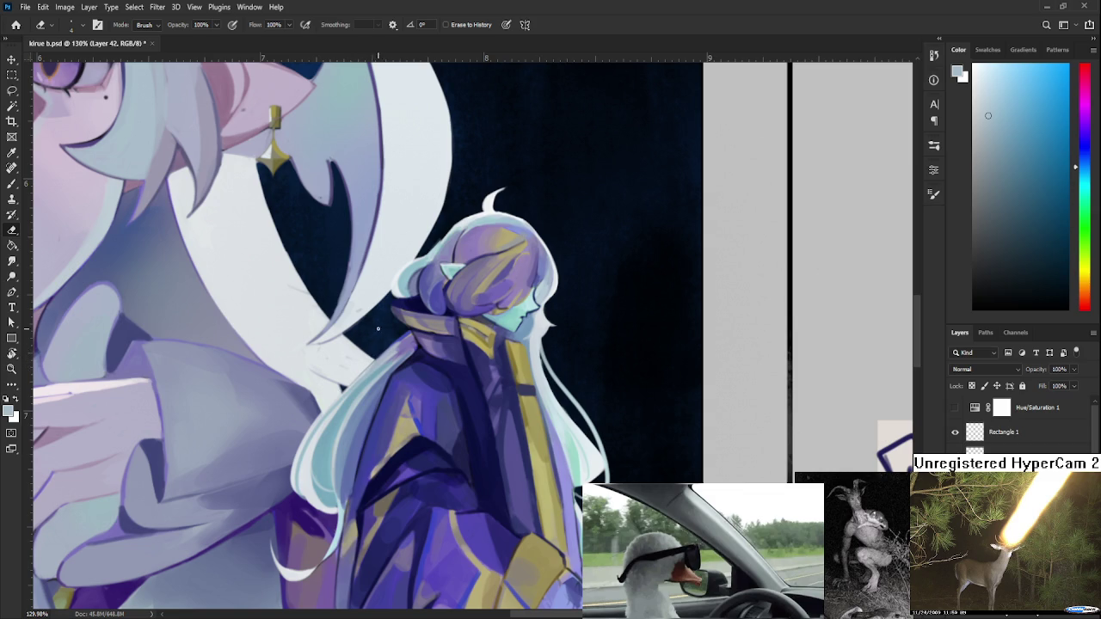
pyautogui.press('r')
pyautogui.moveTo(422, 258)
pyautogui.mouseDown()
pyautogui.moveTo(398, 374)
pyautogui.moveTo(471, 402)
pyautogui.mouseUp()
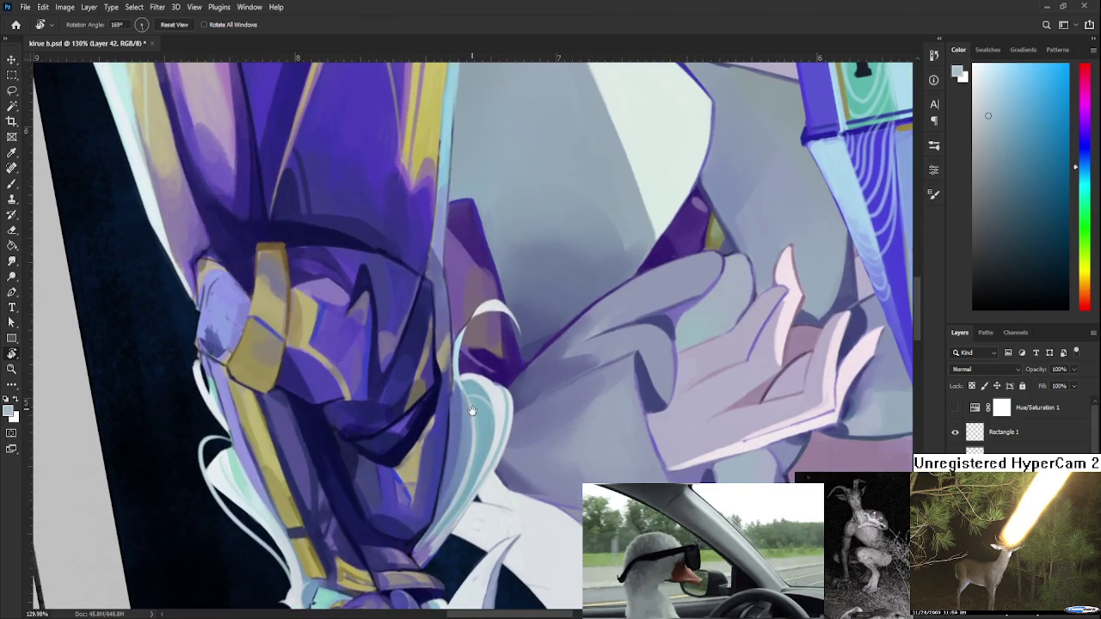
pyautogui.moveTo(470, 402); pyautogui.dragTo(420, 392)
pyautogui.press('b')
# Sample purple-blue, greyish blue and darker blue from the robe.
pyautogui.keyDown('alt'); pyautogui.click(420, 392); pyautogui.keyUp('alt')
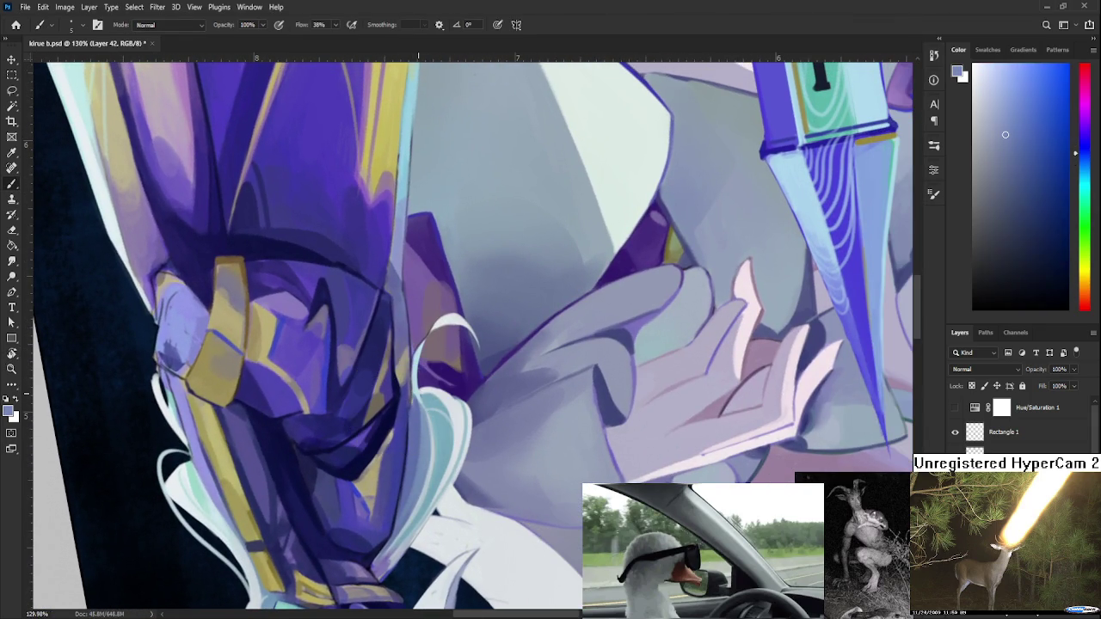
pyautogui.scroll(3, 418, 395)
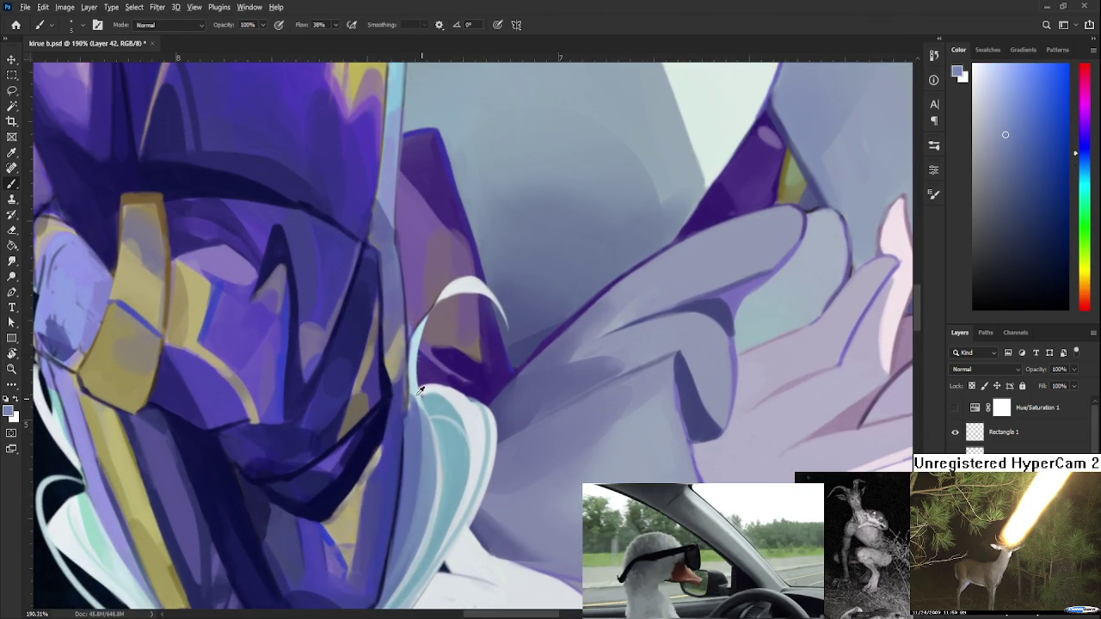
pyautogui.keyDown('alt'); pyautogui.click(403, 406); pyautogui.keyUp('alt')
pyautogui.moveTo(403, 406); pyautogui.dragTo(403, 466)
pyautogui.keyDown('alt'); pyautogui.click(402, 405); pyautogui.keyUp('alt')
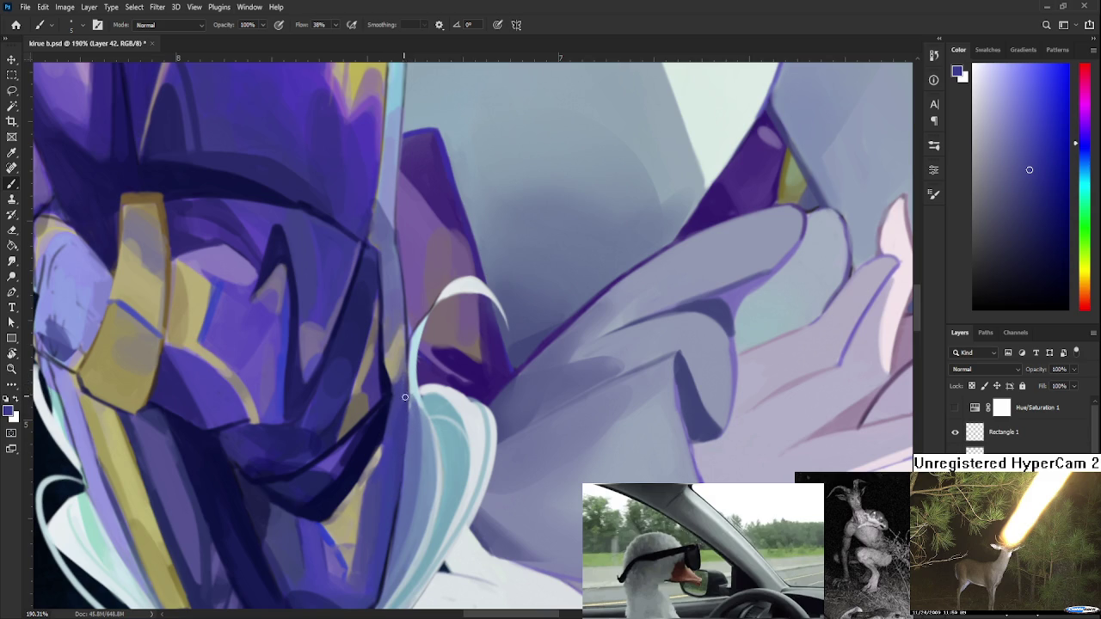
pyautogui.keyDown('alt'); pyautogui.click(408, 423); pyautogui.keyUp('alt')
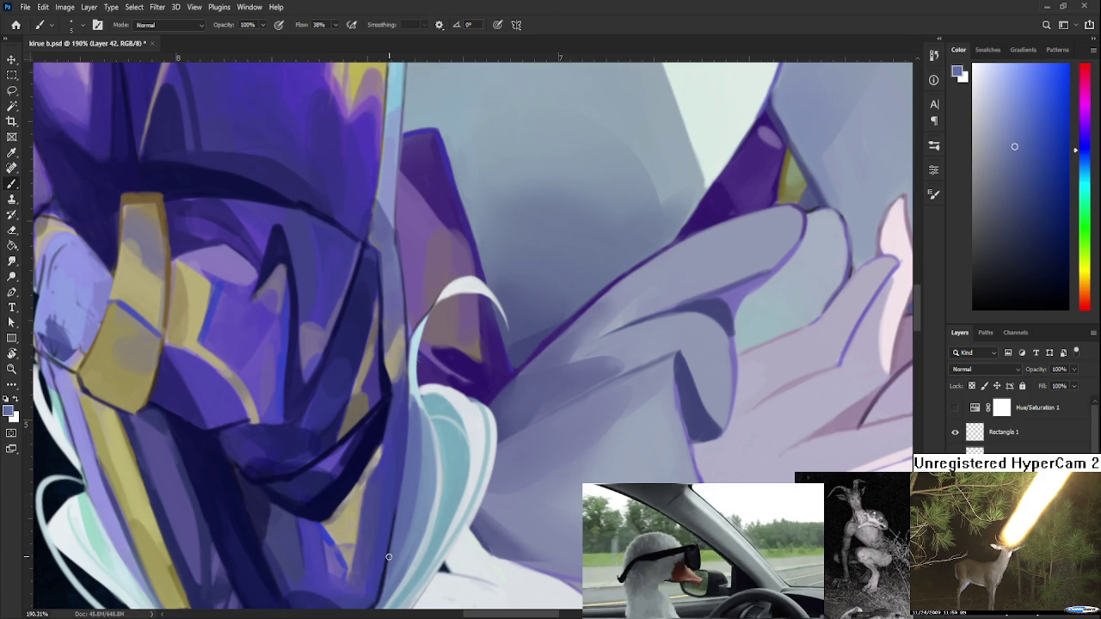
pyautogui.keyDown('alt'); pyautogui.click(400, 456); pyautogui.keyUp('alt')
# Settle on a muted blue-purple from another part of the robe.
pyautogui.moveTo(400, 456); pyautogui.dragTo(429, 374)
pyautogui.keyDown('alt'); pyautogui.click(411, 432); pyautogui.keyUp('alt')
pyautogui.moveTo(411, 432)
pyautogui.mouseDown()
pyautogui.moveTo(396, 414)
pyautogui.moveTo(403, 378)
pyautogui.moveTo(421, 449)
pyautogui.mouseUp()
pyautogui.keyDown('alt'); pyautogui.click(422, 392); pyautogui.keyUp('alt')
# Straighten the canvas view and repaint the hair's left edge in sampled light cyan.
pyautogui.press('r')
pyautogui.press('Escape')
pyautogui.press('b')
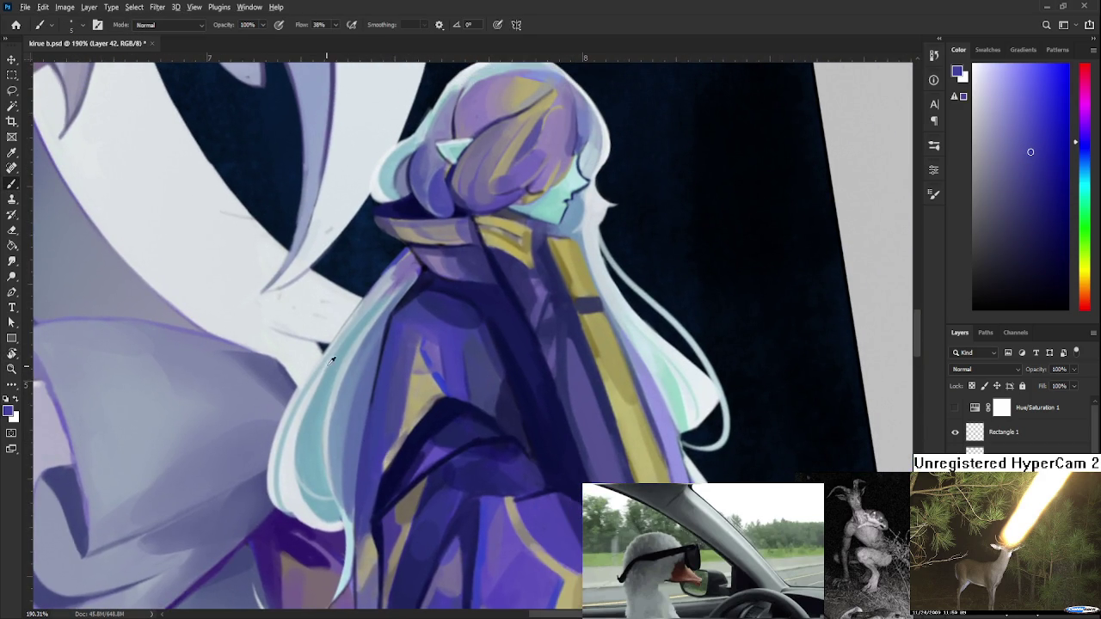
pyautogui.keyDown('alt'); pyautogui.click(331, 365); pyautogui.keyUp('alt')
pyautogui.moveTo(370, 323); pyautogui.dragTo(352, 350)
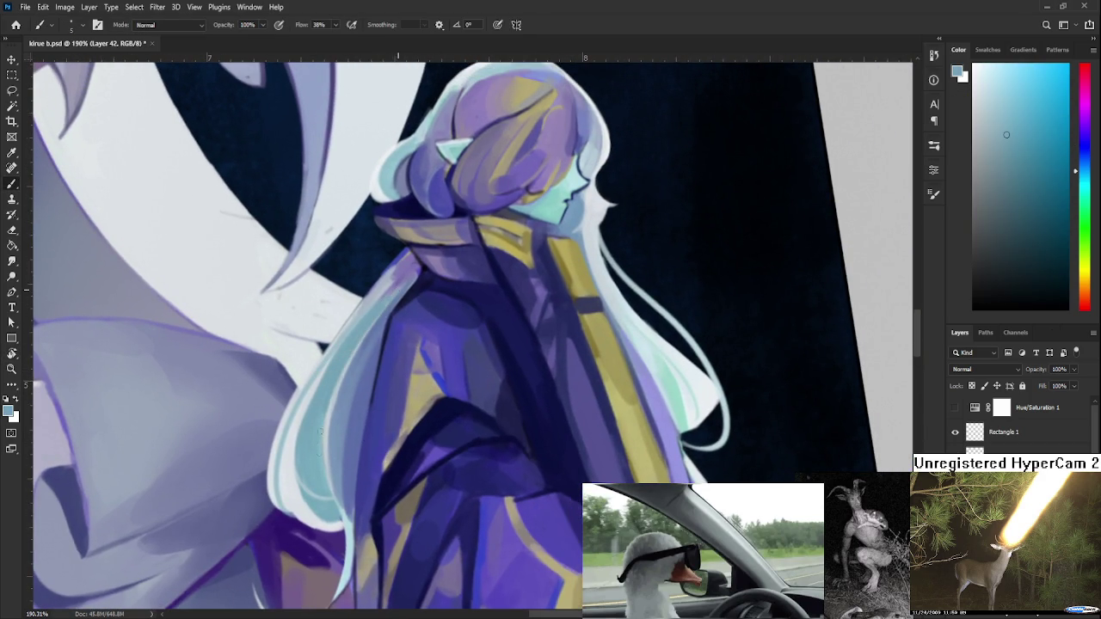
pyautogui.moveTo(356, 336); pyautogui.dragTo(320, 457)
# Sample paler grey-cyan tones from the hair and stroke pale lines along its outline.
pyautogui.keyDown('alt'); pyautogui.click(321, 437); pyautogui.keyUp('alt')
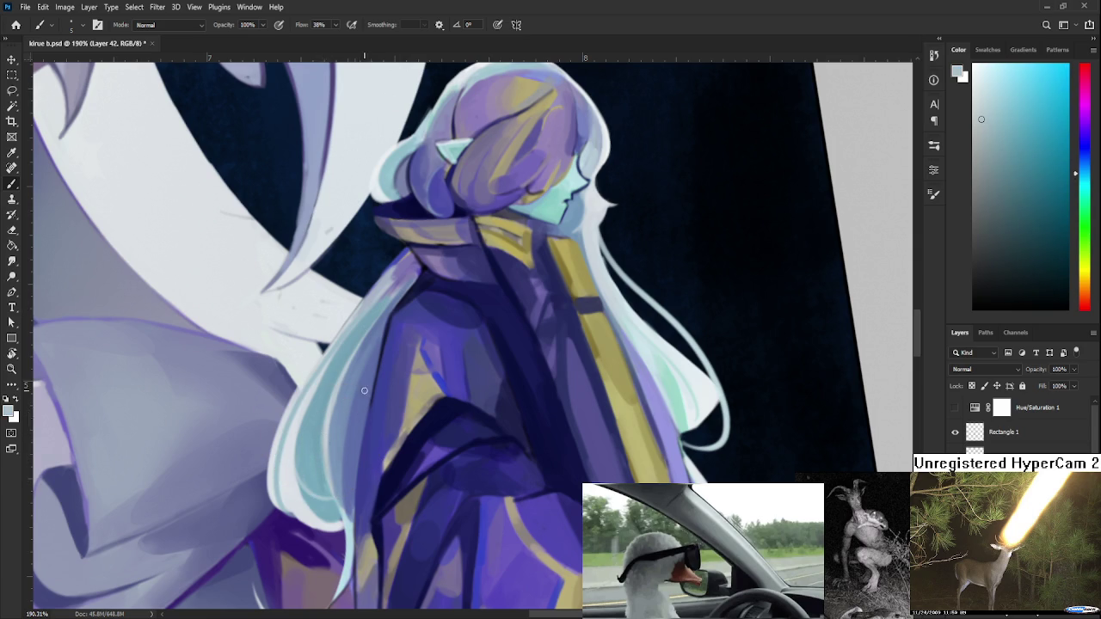
pyautogui.scroll(-5, 364, 390)
pyautogui.scroll(3, 357, 389)
pyautogui.scroll(1, 354, 387)
pyautogui.moveTo(355, 387); pyautogui.dragTo(337, 411)
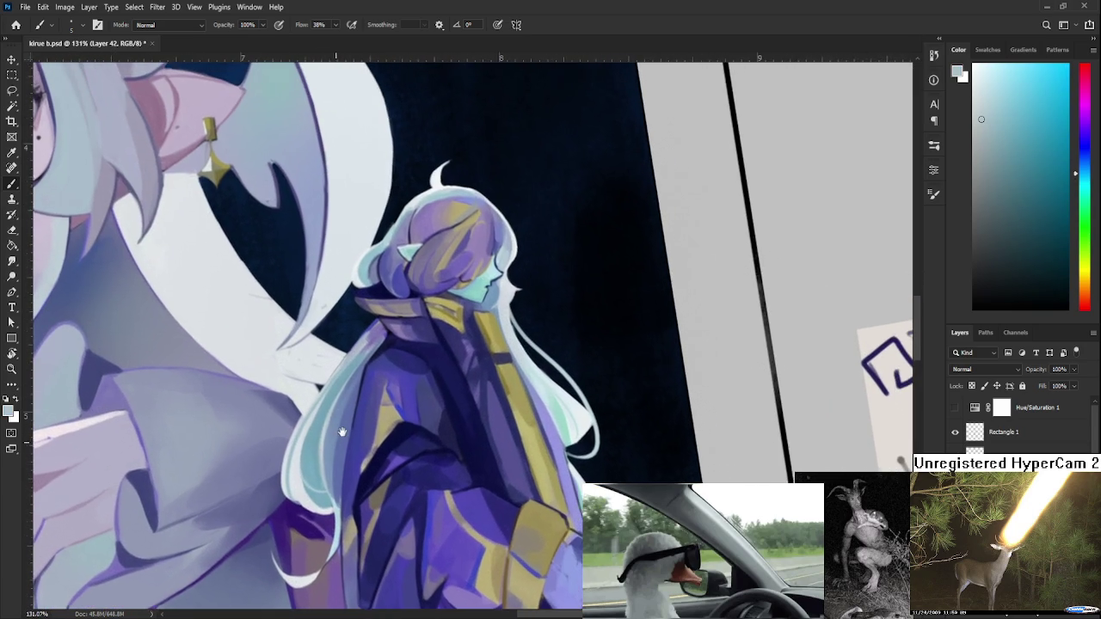
pyautogui.keyDown('alt'); pyautogui.click(307, 435); pyautogui.keyUp('alt')
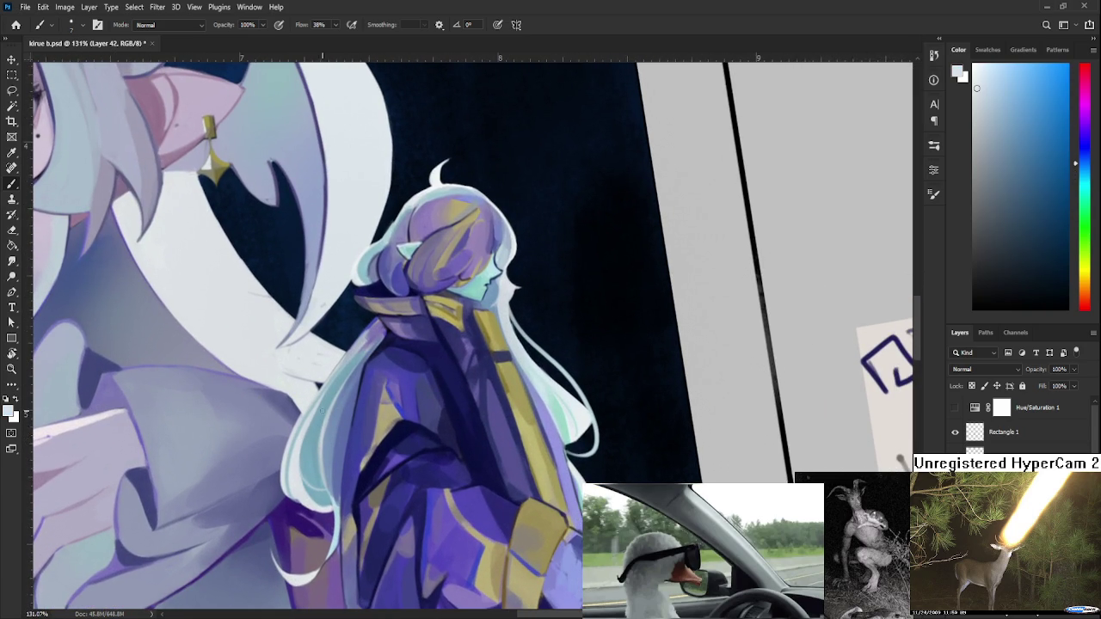
pyautogui.moveTo(321, 411); pyautogui.dragTo(333, 391)
pyautogui.keyDown('alt'); pyautogui.click(314, 430); pyautogui.keyUp('alt')
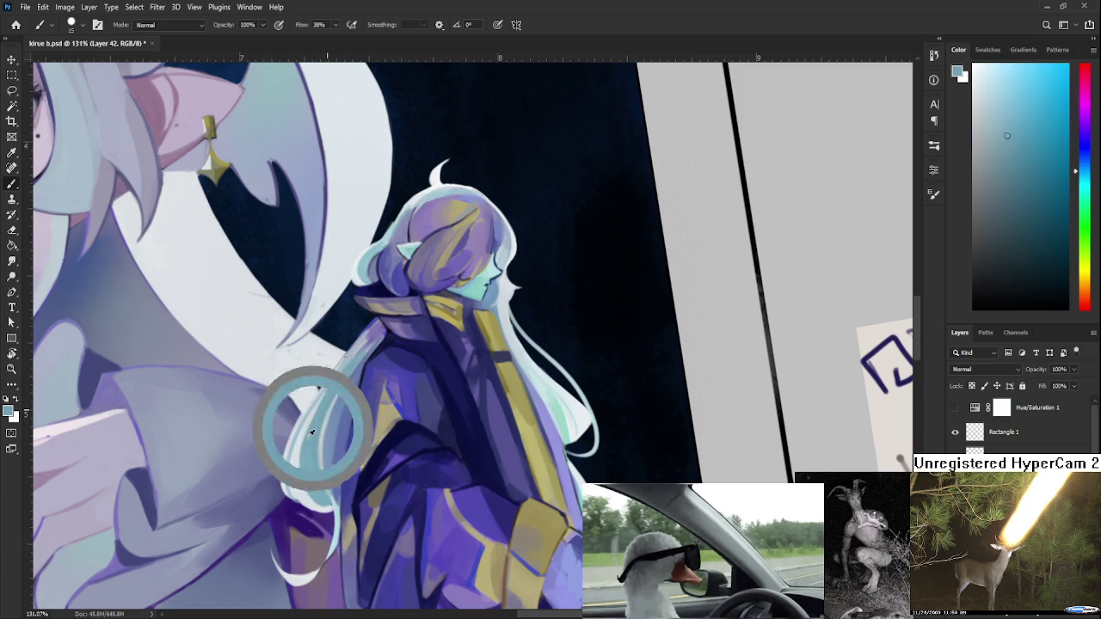
pyautogui.moveTo(312, 433); pyautogui.dragTo(293, 447)
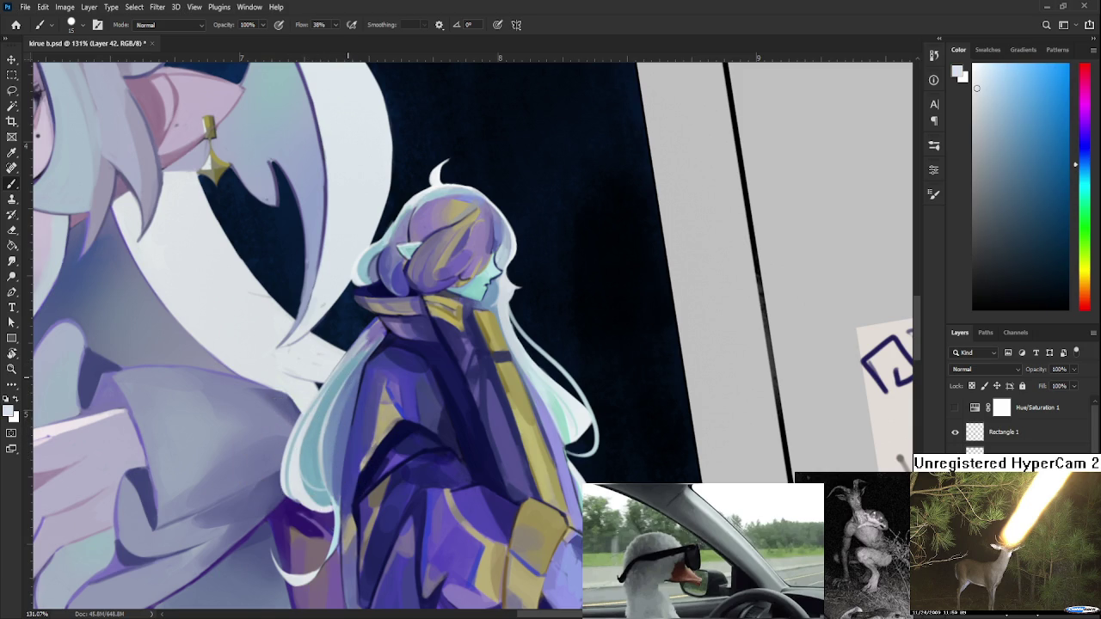
# Sample light blue and light cyan from the small robed figure's head.
pyautogui.scroll(-1, 347, 371)
pyautogui.scroll(-1, 347, 372)
pyautogui.scroll(-2, 348, 375)
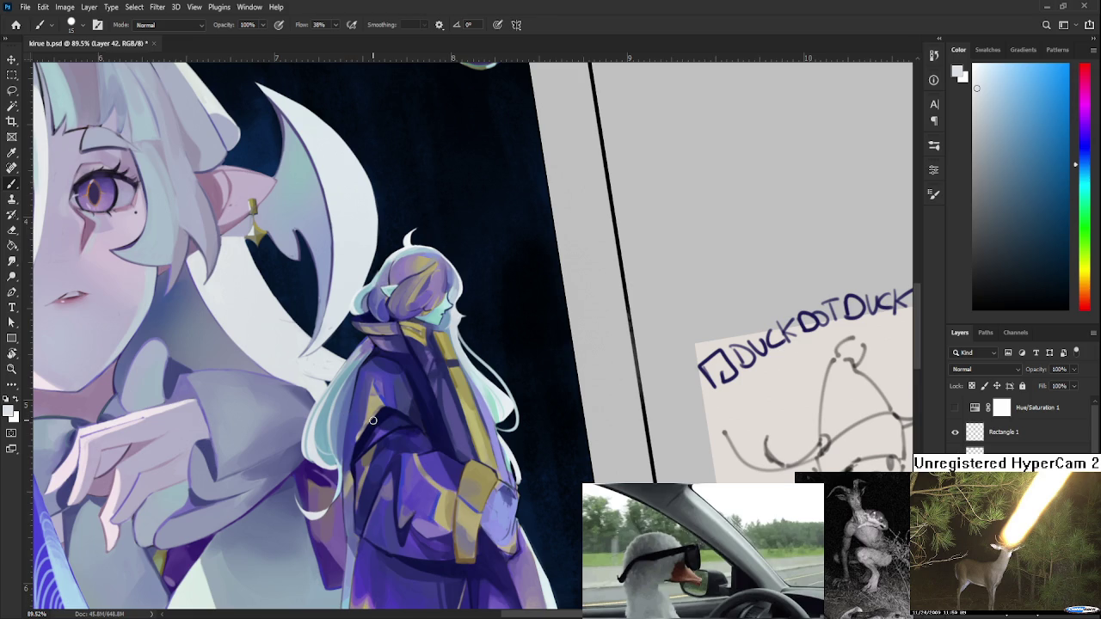
pyautogui.scroll(-1, 358, 398)
pyautogui.scroll(-1, 358, 397)
pyautogui.scroll(-1, 358, 397)
pyautogui.scroll(2, 358, 398)
pyautogui.scroll(1, 346, 392)
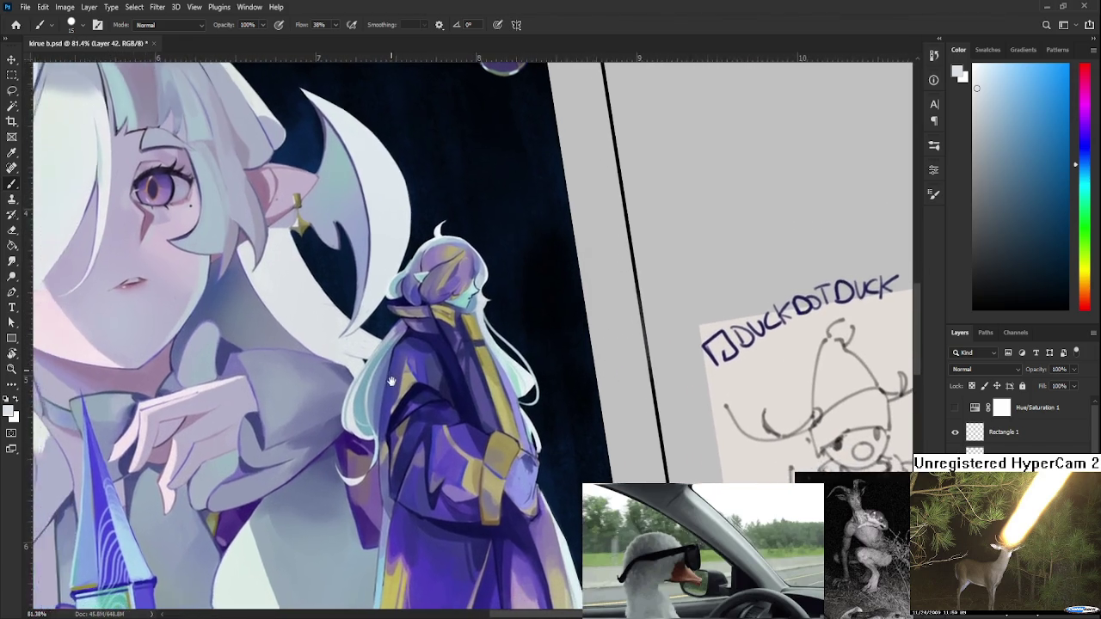
pyautogui.moveTo(381, 276)
pyautogui.keyDown('alt'); pyautogui.mouseDown()
pyautogui.moveTo(356, 271)
pyautogui.moveTo(378, 251)
pyautogui.mouseUp(); pyautogui.keyUp('alt')
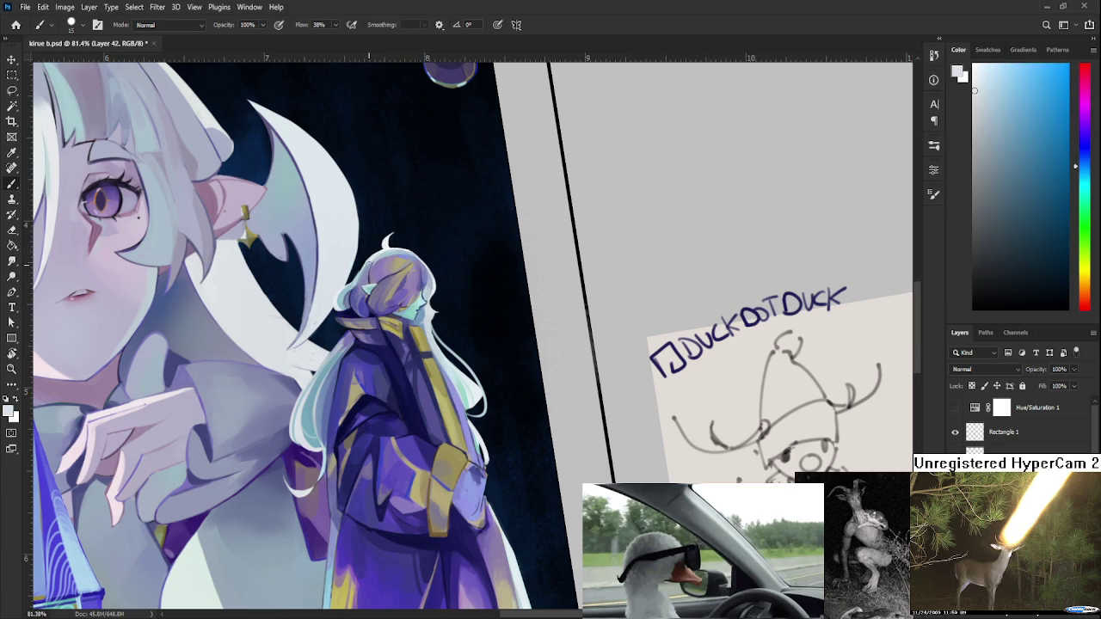
pyautogui.keyDown('alt'); pyautogui.click(379, 254); pyautogui.keyUp('alt')
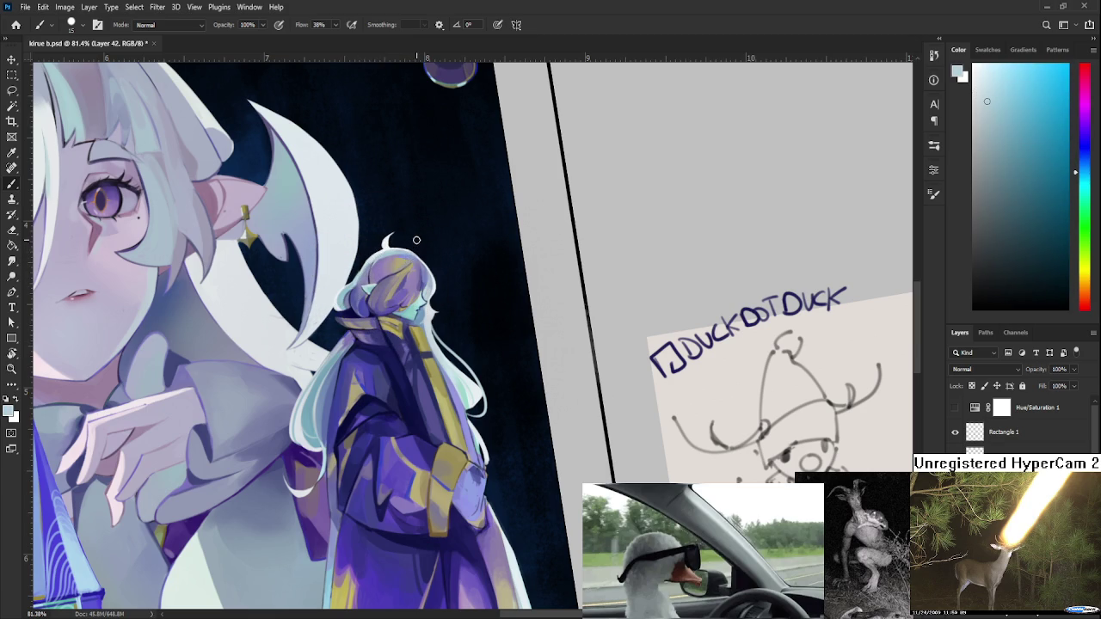
# Resample the small figure's hair several times, ending on a near-white tint.
pyautogui.scroll(-1, 421, 221)
pyautogui.moveTo(418, 215); pyautogui.dragTo(409, 267)
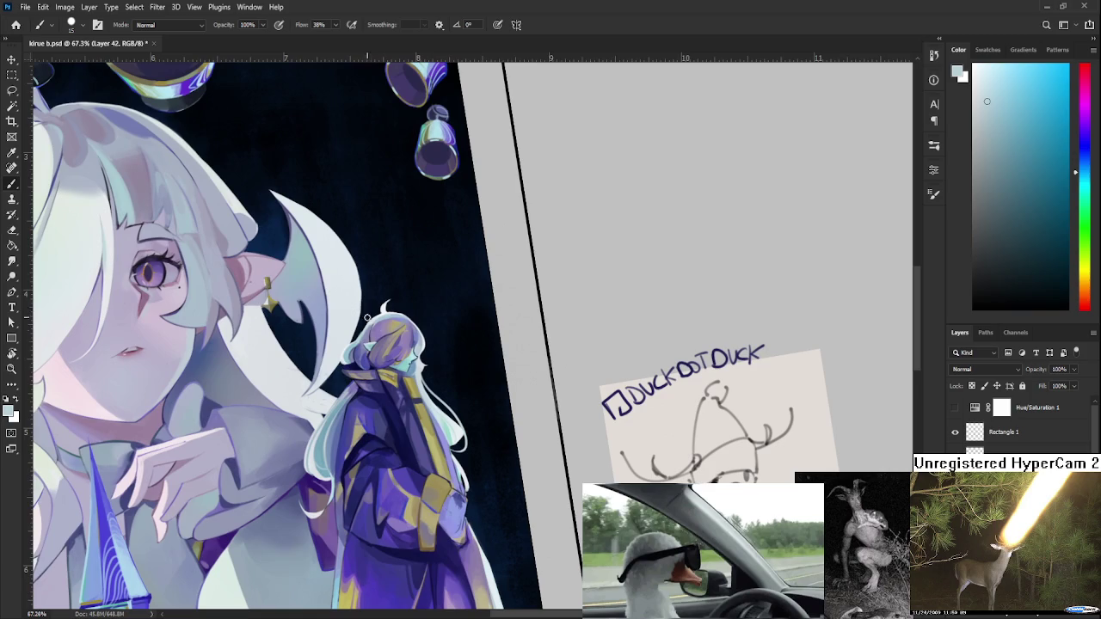
pyautogui.keyDown('alt'); pyautogui.click(388, 306); pyautogui.keyUp('alt')
pyautogui.keyDown('alt'); pyautogui.click(385, 306); pyautogui.keyUp('alt')
pyautogui.keyDown('alt'); pyautogui.click(386, 305); pyautogui.keyUp('alt')
pyautogui.keyDown('alt'); pyautogui.click(387, 306); pyautogui.keyUp('alt')
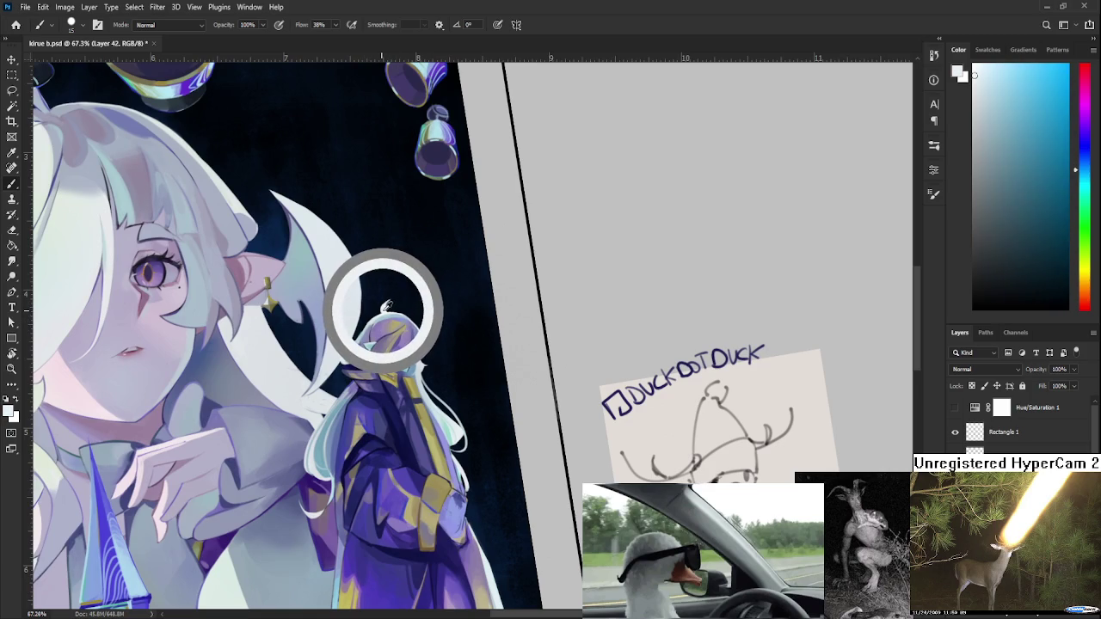
pyautogui.keyDown('alt'); pyautogui.click(389, 304); pyautogui.keyUp('alt')
pyautogui.keyDown('alt'); pyautogui.click(388, 305); pyautogui.keyUp('alt')
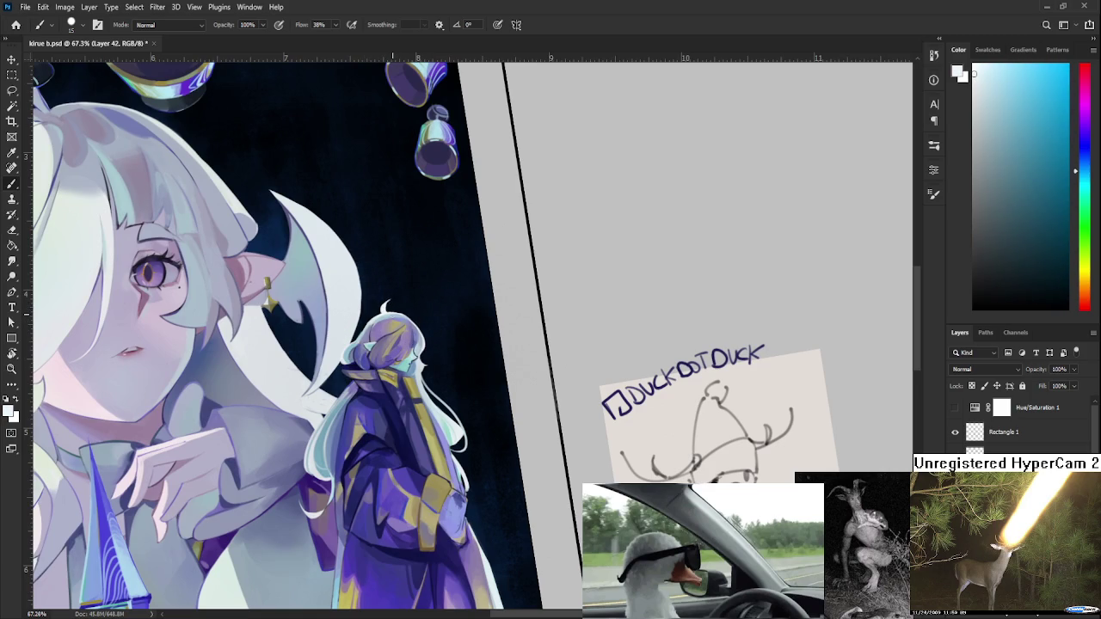
pyautogui.scroll(-2, 378, 311)
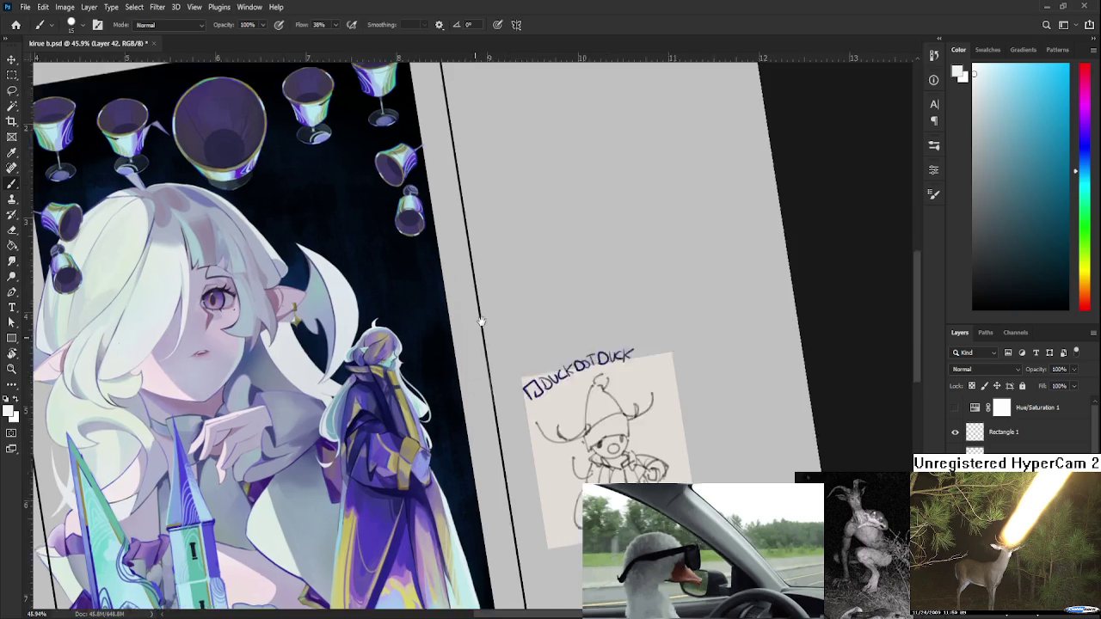
# Reset the view level and sketch a small antlered figure in black in the margin.
pyautogui.press('r')
pyautogui.moveTo(479, 319); pyautogui.dragTo(434, 338)
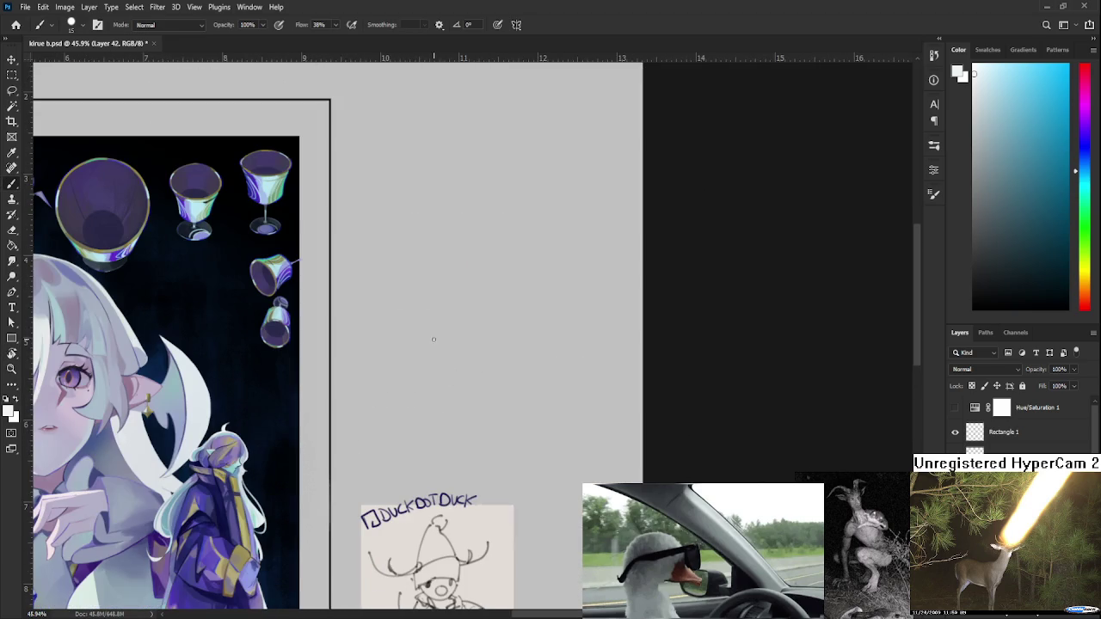
pyautogui.press('x')
pyautogui.moveTo(393, 325)
pyautogui.mouseDown()
pyautogui.moveTo(378, 335)
pyautogui.moveTo(403, 372)
pyautogui.moveTo(423, 365)
pyautogui.moveTo(406, 368)
pyautogui.moveTo(411, 350)
pyautogui.moveTo(354, 374)
pyautogui.mouseUp()
pyautogui.hotkey('ctrl', 'z')
pyautogui.moveTo(418, 354); pyautogui.dragTo(448, 353)
pyautogui.moveTo(359, 364)
pyautogui.mouseDown()
pyautogui.moveTo(379, 353)
pyautogui.moveTo(363, 355)
pyautogui.mouseUp()
pyautogui.moveTo(370, 351)
pyautogui.mouseDown()
pyautogui.moveTo(375, 360)
pyautogui.moveTo(437, 334)
pyautogui.mouseUp()
pyautogui.moveTo(403, 370)
pyautogui.mouseDown()
pyautogui.moveTo(385, 396)
pyautogui.moveTo(427, 391)
pyautogui.moveTo(376, 391)
pyautogui.moveTo(377, 400)
pyautogui.moveTo(421, 389)
pyautogui.mouseUp()
# Add vertical posts on both sides of the figure and darken the line beneath it.
pyautogui.hotkey('ctrl', 'z')
pyautogui.hotkey('ctrl', 'z')
pyautogui.moveTo(418, 385)
pyautogui.mouseDown()
pyautogui.moveTo(444, 411)
pyautogui.moveTo(437, 390)
pyautogui.moveTo(470, 371)
pyautogui.mouseUp()
pyautogui.hotkey('ctrl', 'z')
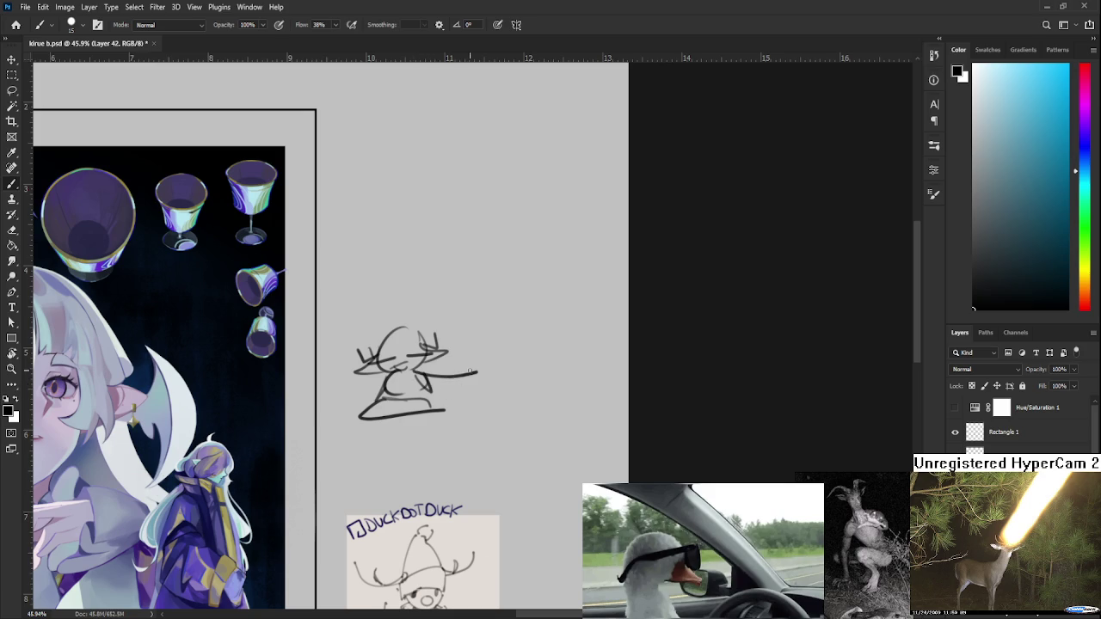
pyautogui.moveTo(402, 372)
pyautogui.mouseDown()
pyautogui.moveTo(342, 391)
pyautogui.moveTo(350, 440)
pyautogui.mouseUp()
pyautogui.moveTo(487, 356)
pyautogui.mouseDown()
pyautogui.moveTo(488, 434)
pyautogui.moveTo(482, 426)
pyautogui.mouseUp()
pyautogui.hotkey('ctrl', 'z')
pyautogui.moveTo(425, 372); pyautogui.dragTo(460, 374)
pyautogui.hotkey('ctrl', 'z')
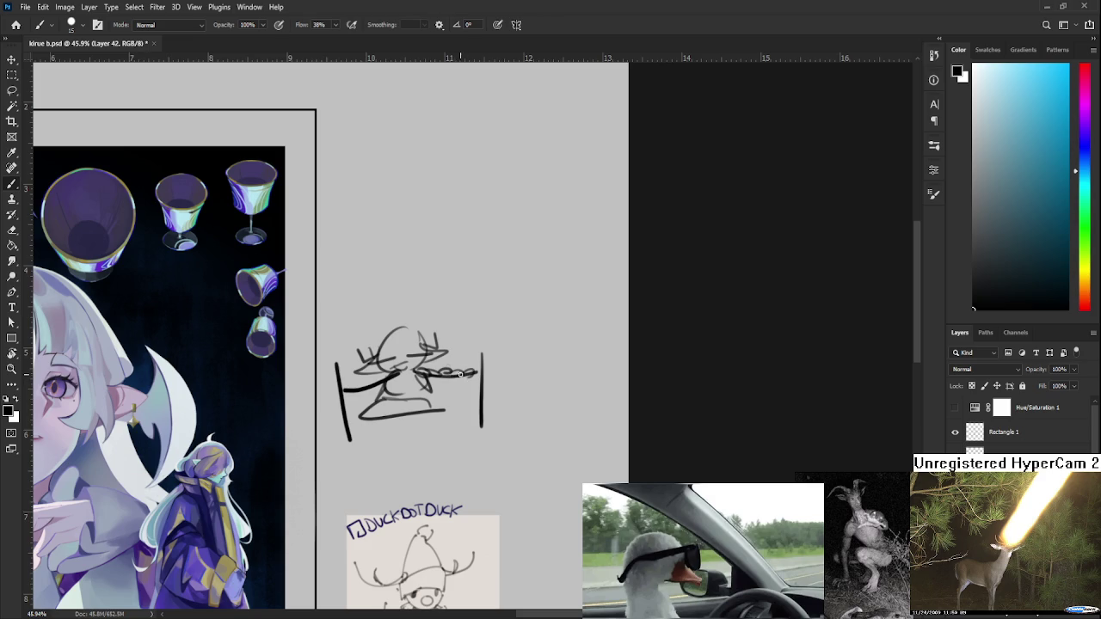
pyautogui.moveTo(391, 376); pyautogui.dragTo(352, 391)
# Lasso the new doodle and rotate it by 7.92°.
pyautogui.scroll(-2, 370, 378)
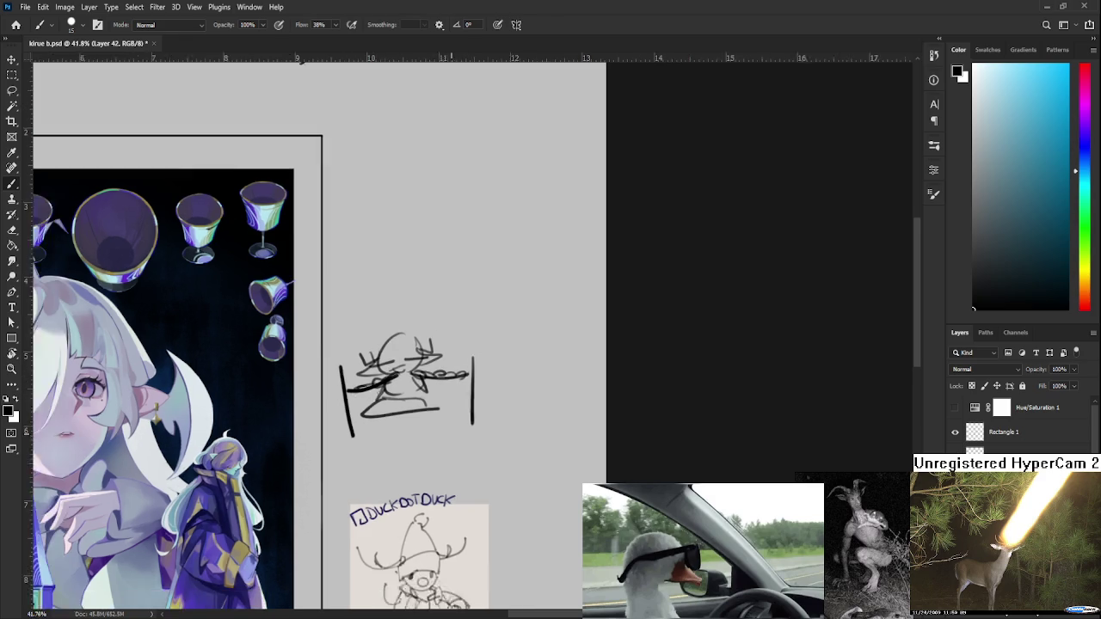
pyautogui.scroll(-3, 375, 381)
pyautogui.scroll(1, 428, 364)
pyautogui.press('e')
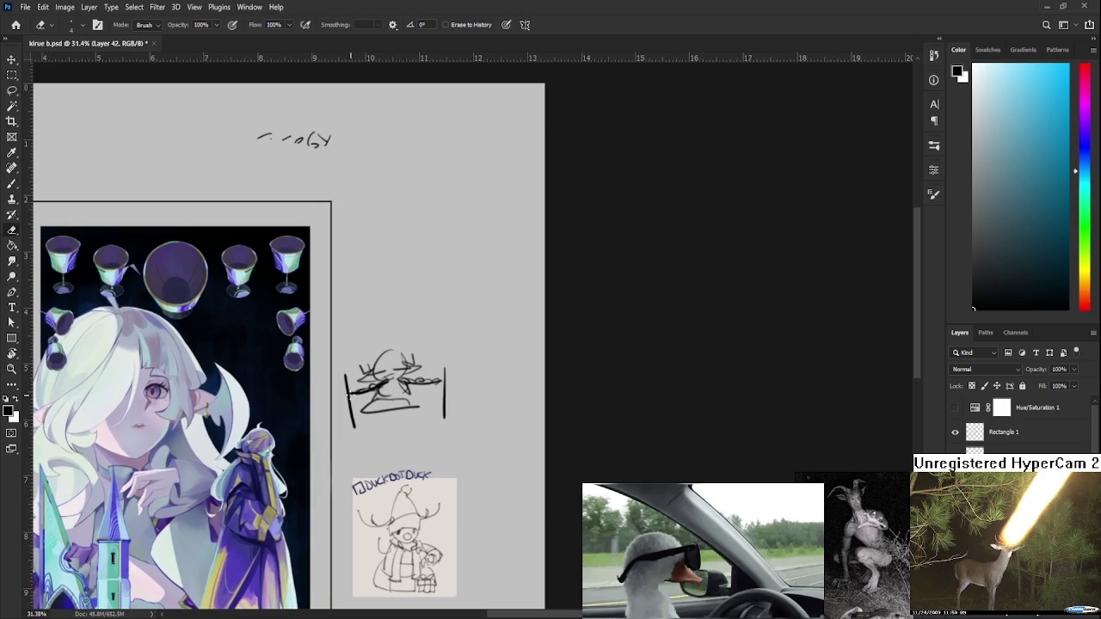
pyautogui.press('l')
pyautogui.moveTo(369, 333)
pyautogui.mouseDown()
pyautogui.moveTo(430, 454)
pyautogui.moveTo(385, 337)
pyautogui.mouseUp()
pyautogui.hotkey('ctrl', 't')
pyautogui.moveTo(503, 375)
pyautogui.mouseDown()
pyautogui.moveTo(504, 390)
pyautogui.moveTo(499, 372)
pyautogui.moveTo(480, 389)
pyautogui.mouseUp()
pyautogui.press('Return')
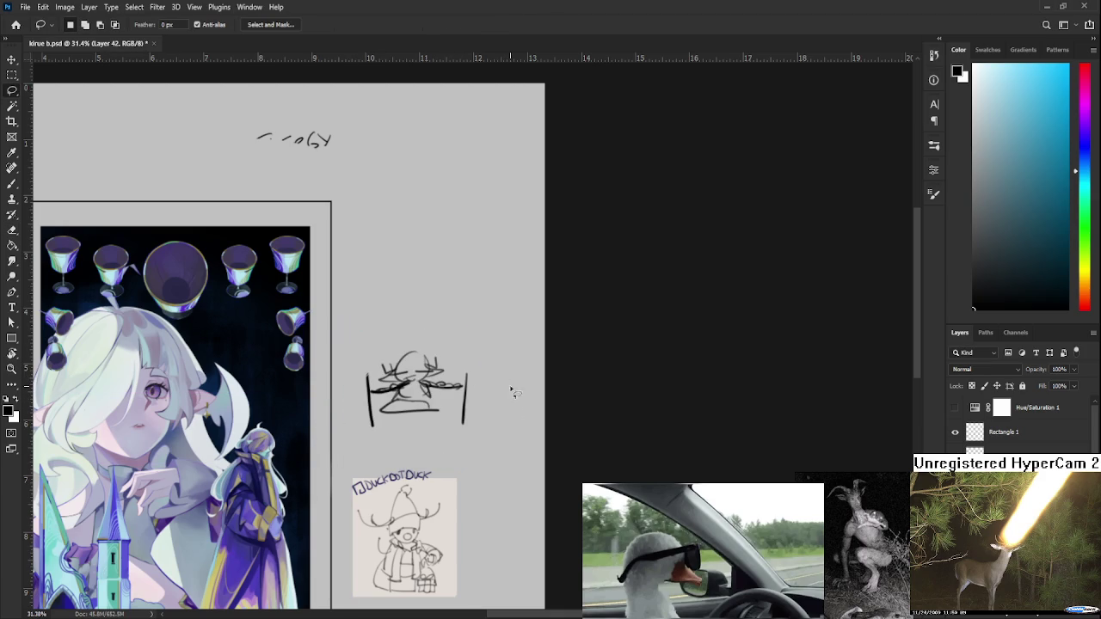
# Erase the stray ink at the antlered doodle's centre with a size-20 eraser.
pyautogui.scroll(-1, 513, 392)
pyautogui.scroll(-2, 507, 400)
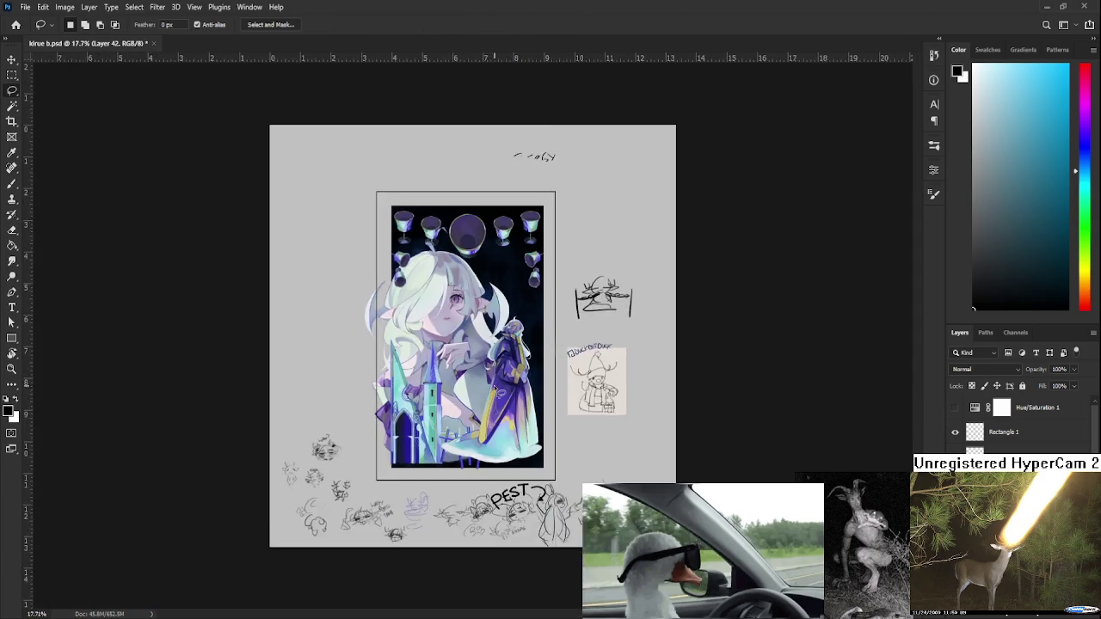
pyautogui.scroll(4, 490, 366)
pyautogui.moveTo(490, 367)
pyautogui.mouseDown()
pyautogui.moveTo(268, 416)
pyautogui.moveTo(186, 479)
pyautogui.mouseUp()
pyautogui.scroll(1, 267, 417)
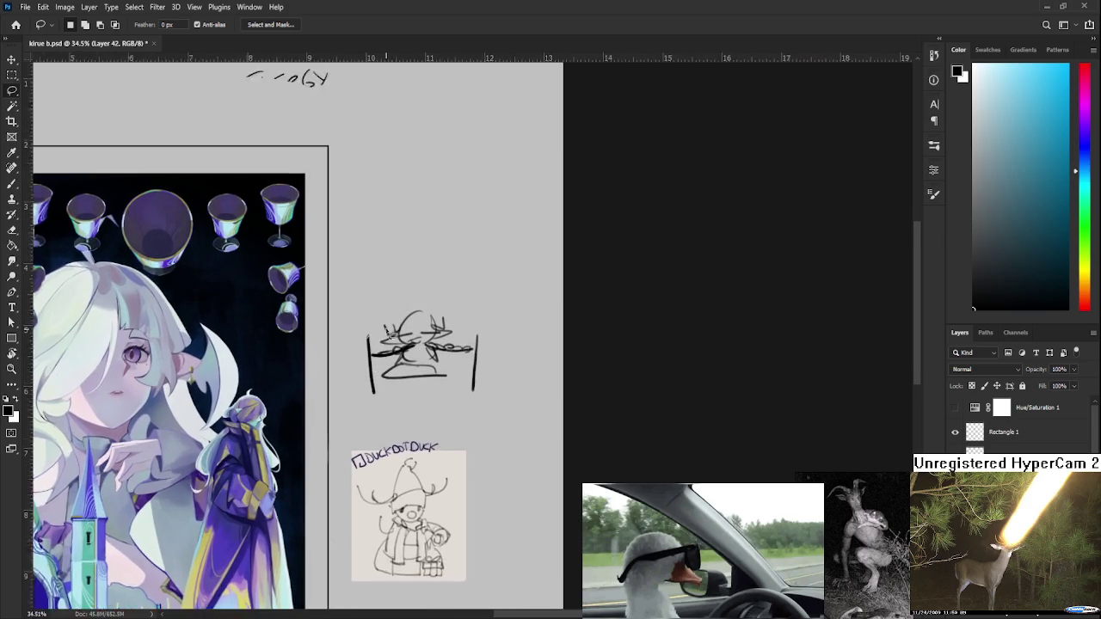
pyautogui.scroll(3, 395, 320)
pyautogui.scroll(2, 405, 316)
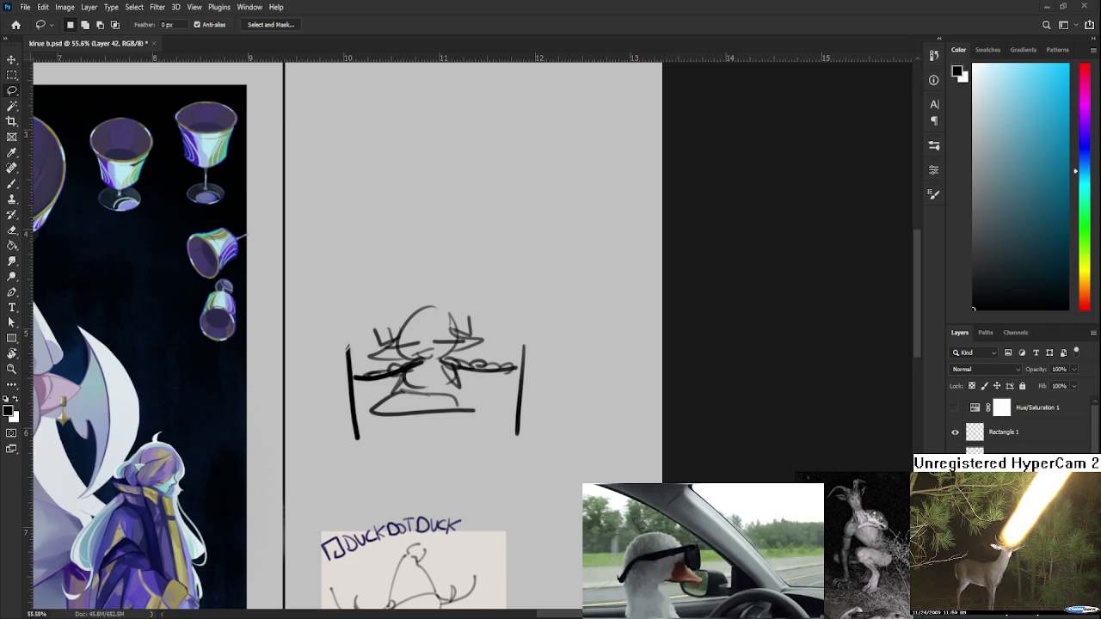
pyautogui.press('e')
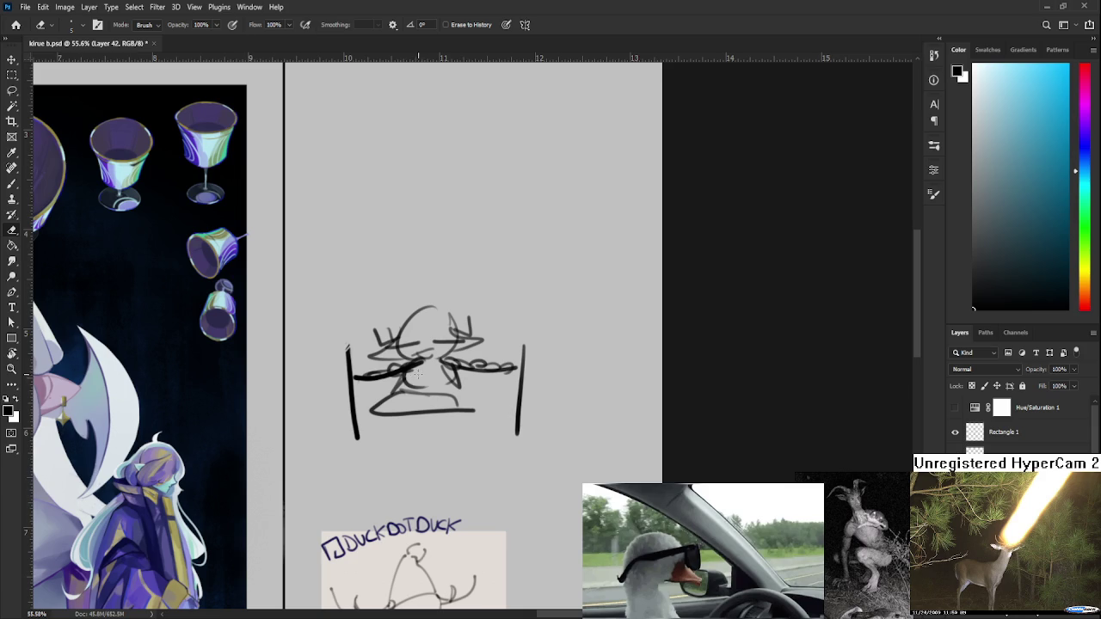
pyautogui.press(']')
pyautogui.press(']')
pyautogui.moveTo(422, 365); pyautogui.dragTo(425, 370)
pyautogui.keyDown('alt'); pyautogui.scroll(-2, 423, 370); pyautogui.keyUp('alt')
pyautogui.keyDown('alt'); pyautogui.scroll(-2, 423, 369); pyautogui.keyUp('alt')
pyautogui.keyDown('alt'); pyautogui.scroll(-2, 423, 369); pyautogui.keyUp('alt')
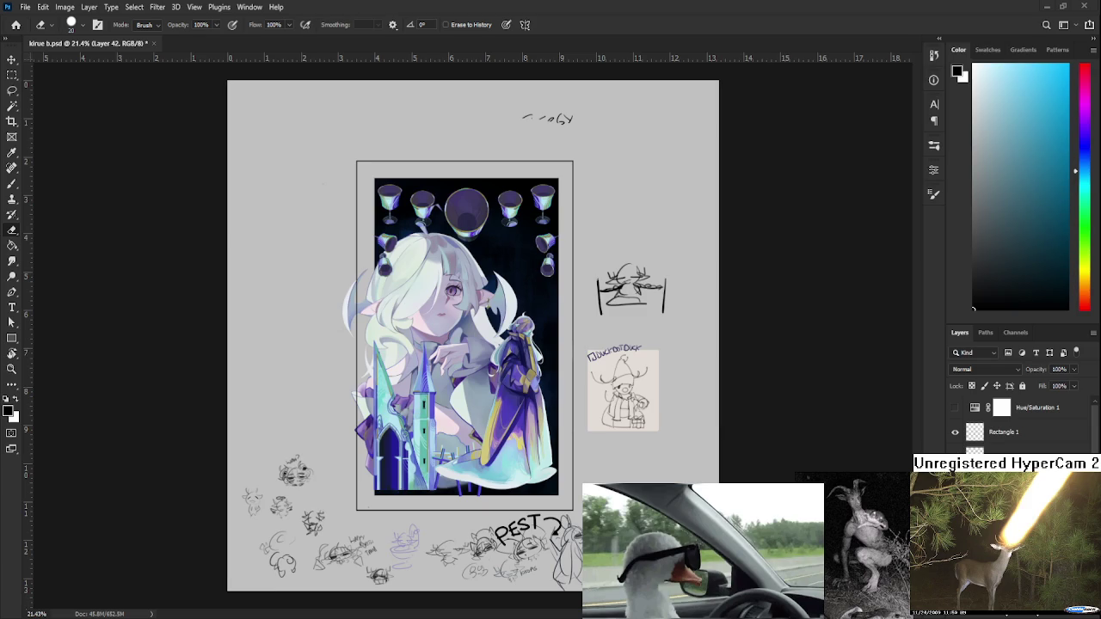
pyautogui.click(15, 24)
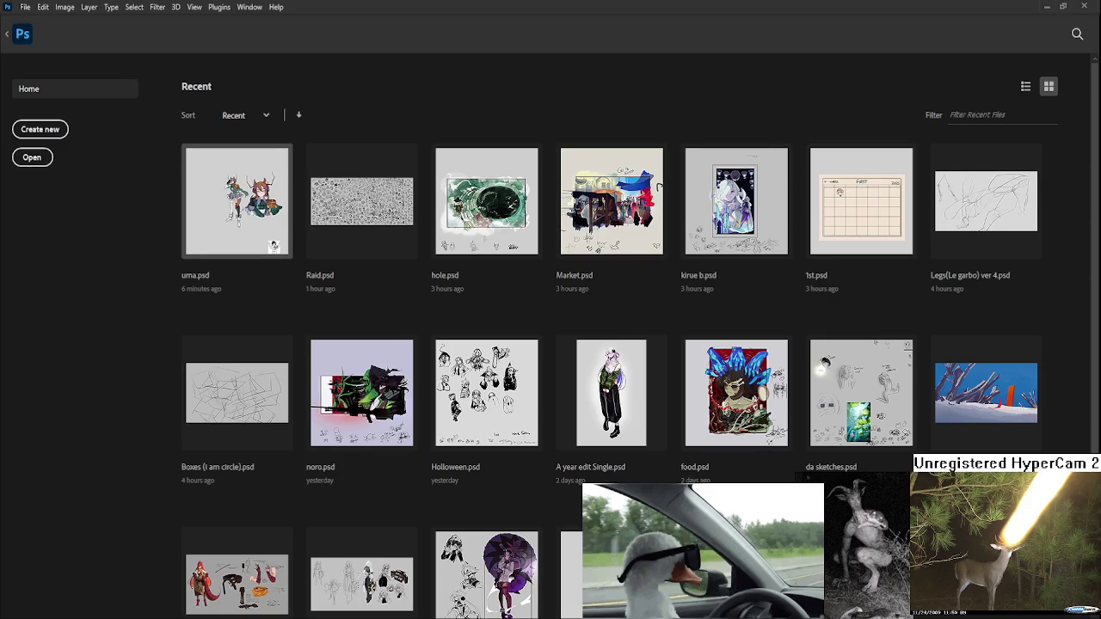
# Open uma.psd from the Home screen's recent files.
pyautogui.click(237, 201)
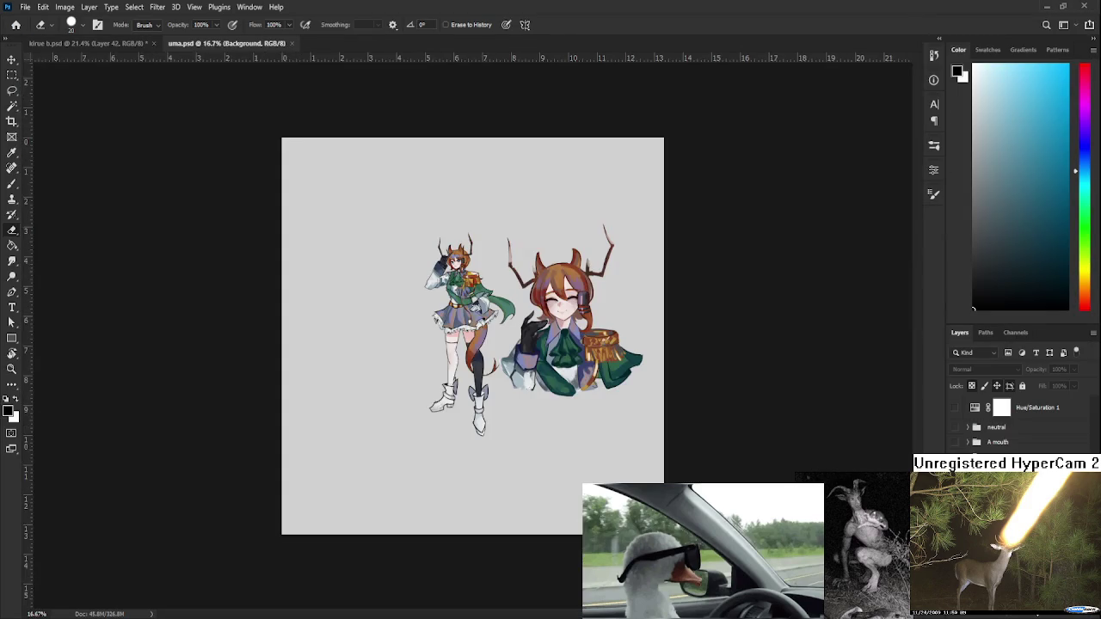